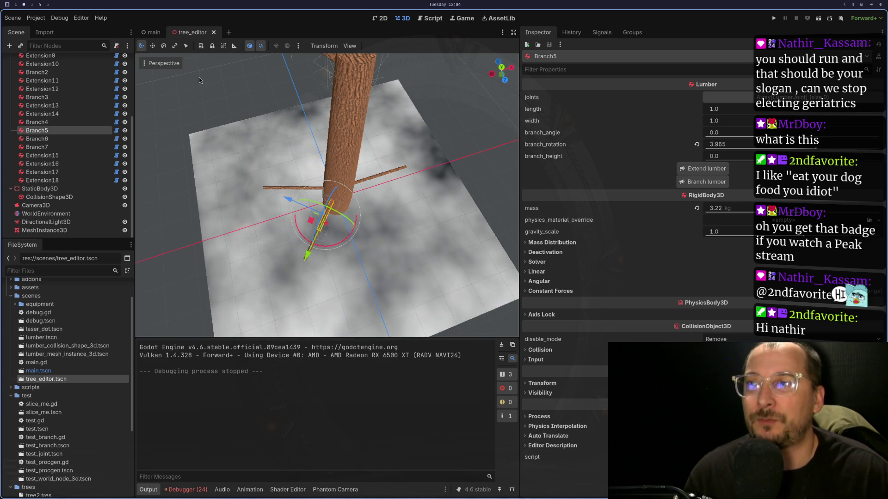
# Pick a trunk section and grow a new branch out of it with Branch lumber.
pyautogui.moveTo(197, 164)
pyautogui.mouseDown()
pyautogui.moveTo(256, 119)
pyautogui.moveTo(223, 135)
pyautogui.moveTo(252, 88)
pyautogui.moveTo(254, 124)
pyautogui.moveTo(331, 113)
pyautogui.moveTo(318, 157)
pyautogui.moveTo(432, 126)
pyautogui.moveTo(442, 167)
pyautogui.moveTo(329, 242)
pyautogui.moveTo(287, 127)
pyautogui.moveTo(285, 185)
pyautogui.moveTo(363, 201)
pyautogui.mouseUp()
pyautogui.scroll(4, 286, 102)
pyautogui.scroll(-4, 291, 92)
pyautogui.click(353, 227)
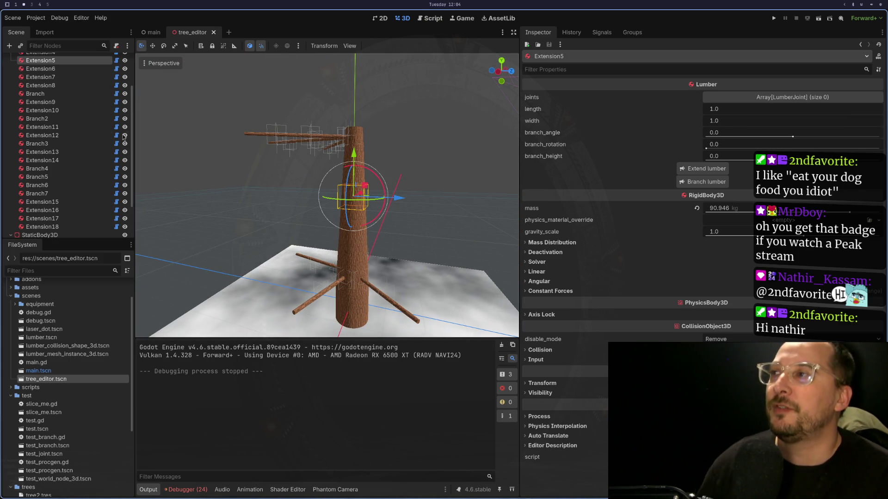
pyautogui.scroll(3, 65, 110)
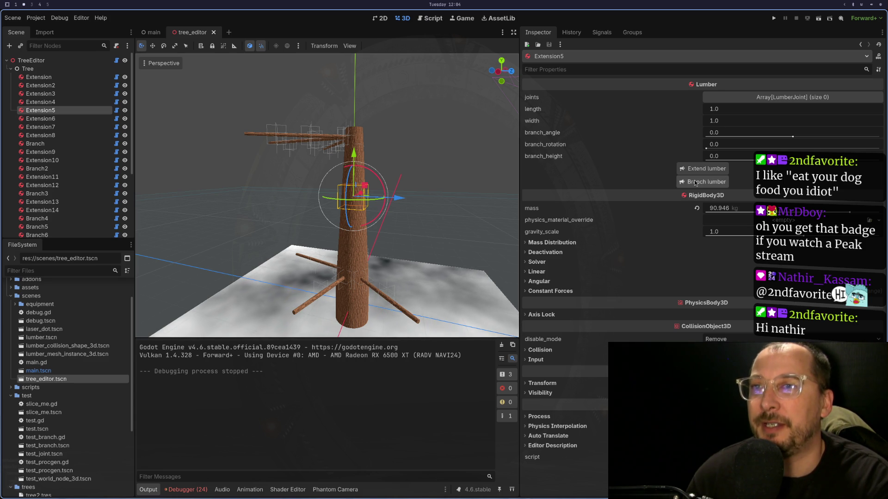
pyautogui.moveTo(403, 240)
pyautogui.mouseDown()
pyautogui.moveTo(304, 250)
pyautogui.moveTo(318, 242)
pyautogui.moveTo(349, 268)
pyautogui.moveTo(296, 254)
pyautogui.moveTo(486, 250)
pyautogui.mouseUp()
pyautogui.scroll(3, 342, 248)
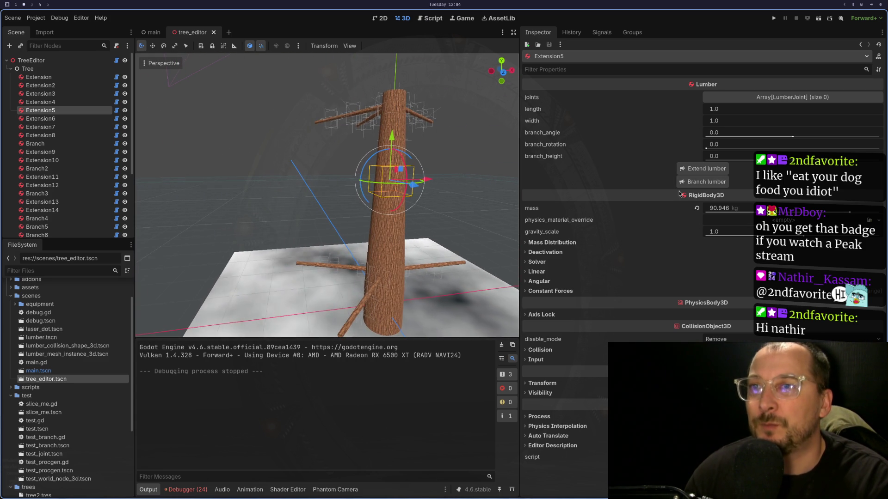
pyautogui.click(711, 183)
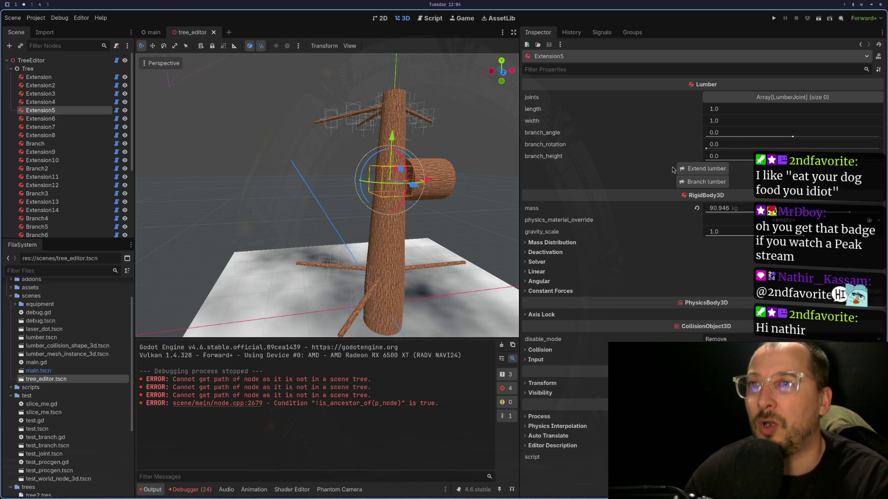
# Try setting the width value to 0.1 in the Inspector.
pyautogui.click(735, 120)
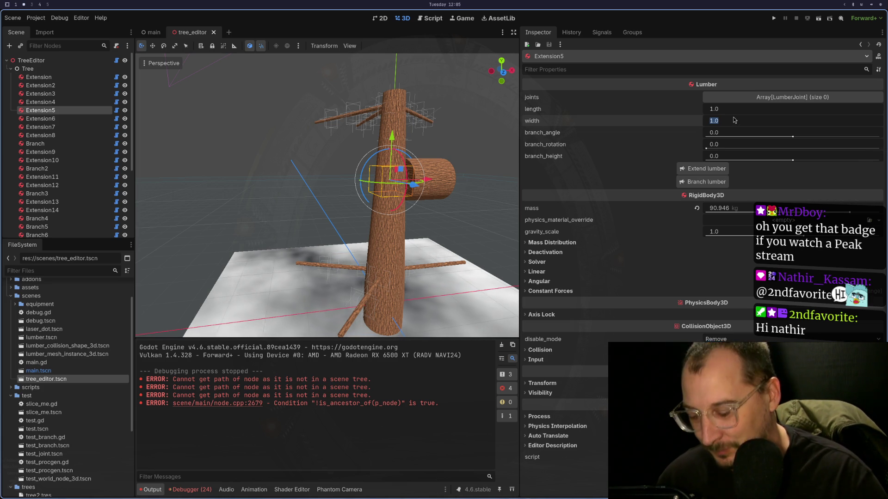
pyautogui.write('0')
pyautogui.press('Tab')
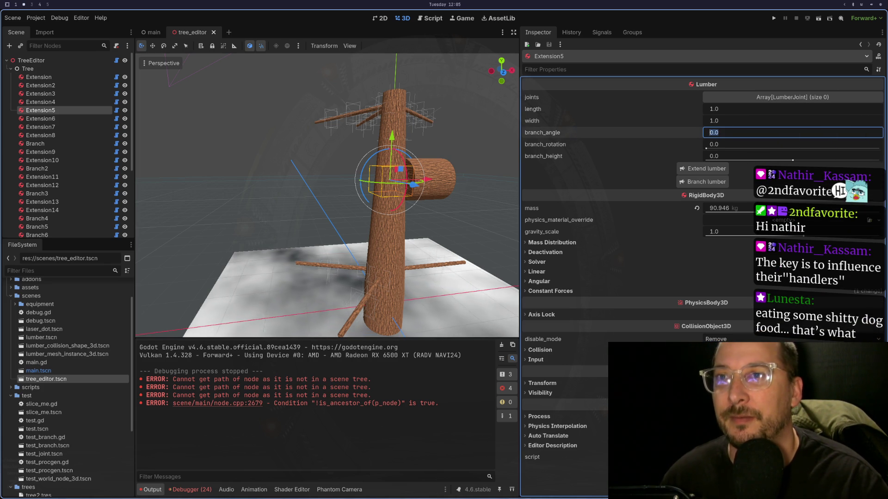
pyautogui.hotkey('shift', 'Tab')
pyautogui.press('Tab')
pyautogui.press('Return')
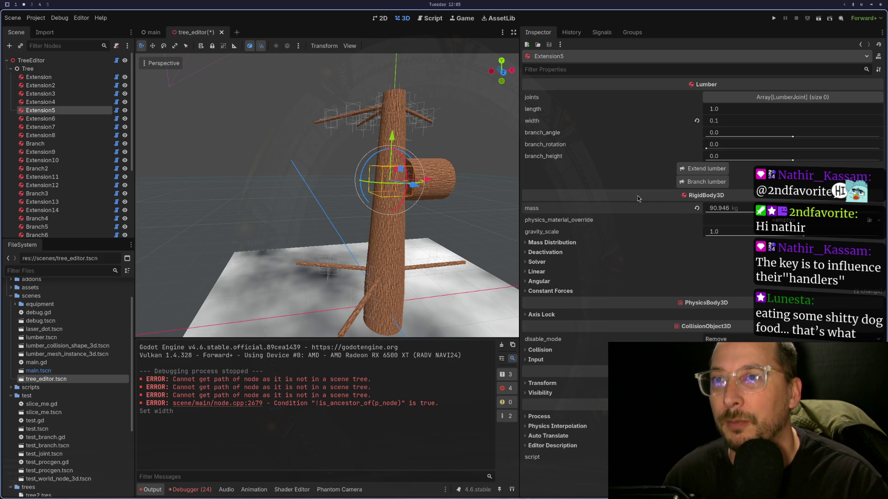
pyautogui.click(729, 123)
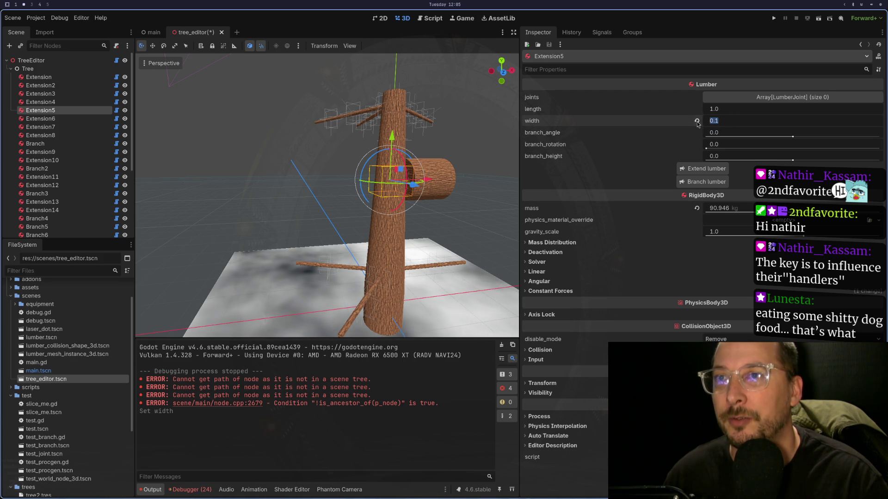
pyautogui.write('1')
# Select the new Branch8 and set its width to 0.1.
pyautogui.click(89, 117)
pyautogui.click(89, 110)
pyautogui.click(451, 179)
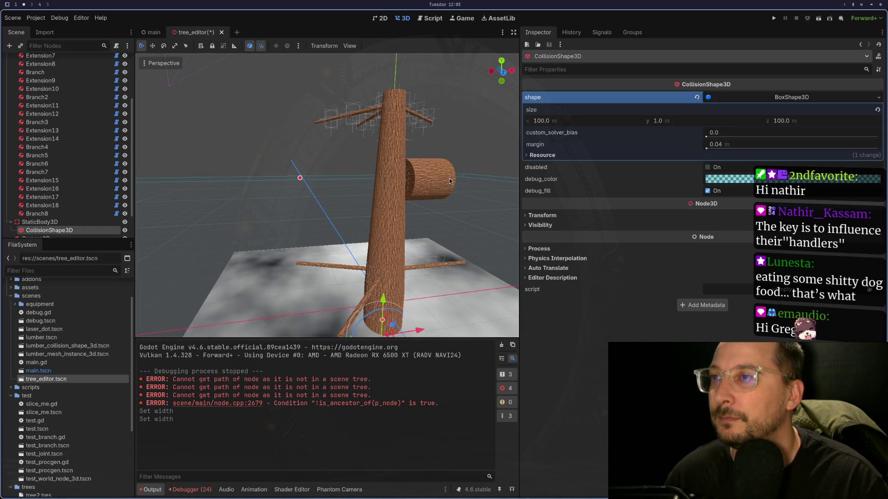
pyautogui.click(410, 192)
pyautogui.click(728, 120)
pyautogui.write('1')
pyautogui.press('Tab')
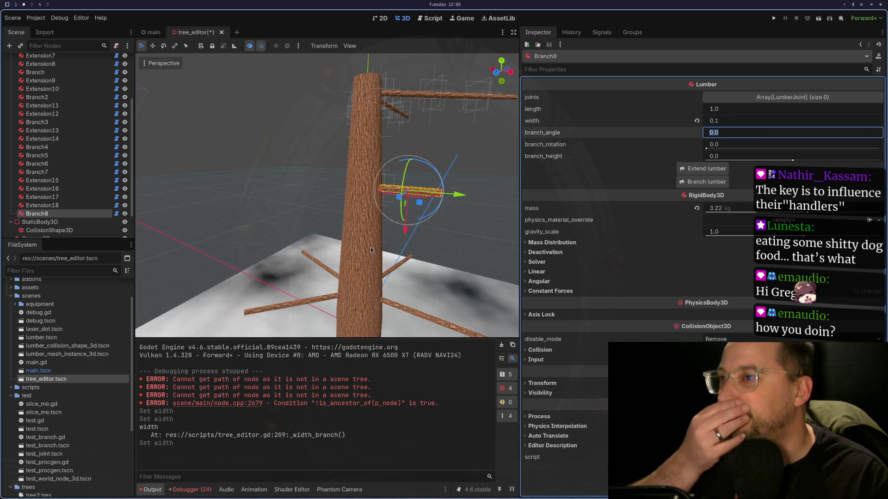
# Extend the thin branch with a new segment and swing it around the trunk with branch_rotation.
pyautogui.scroll(5, 370, 247)
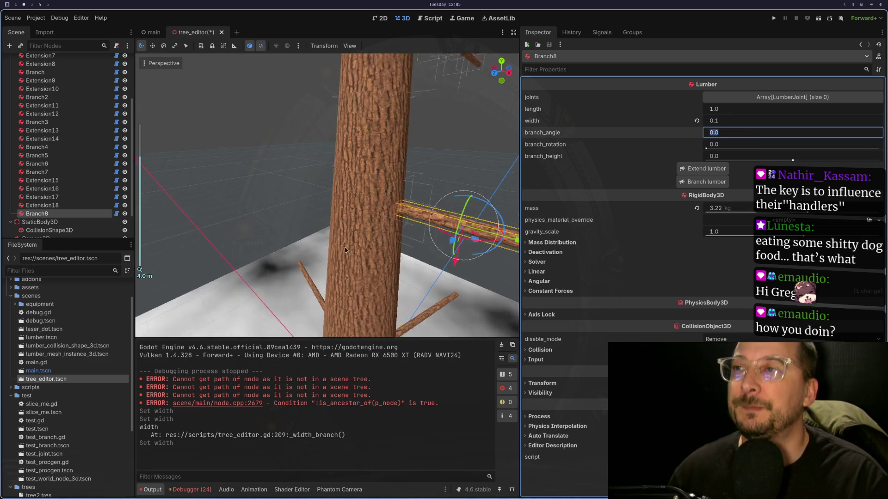
pyautogui.moveTo(344, 250)
pyautogui.mouseDown()
pyautogui.moveTo(437, 229)
pyautogui.moveTo(448, 219)
pyautogui.moveTo(345, 240)
pyautogui.moveTo(423, 227)
pyautogui.moveTo(401, 257)
pyautogui.moveTo(361, 236)
pyautogui.mouseUp()
pyautogui.click(712, 169)
pyautogui.scroll(-4, 427, 240)
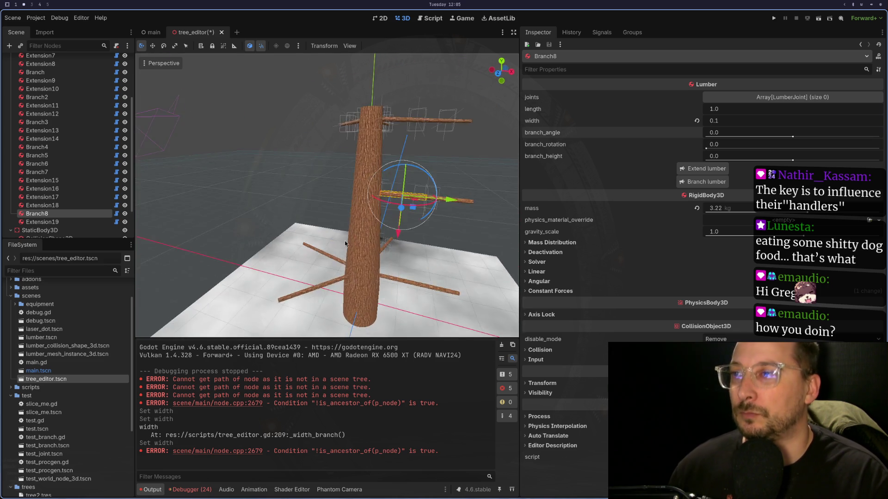
pyautogui.scroll(3, 345, 241)
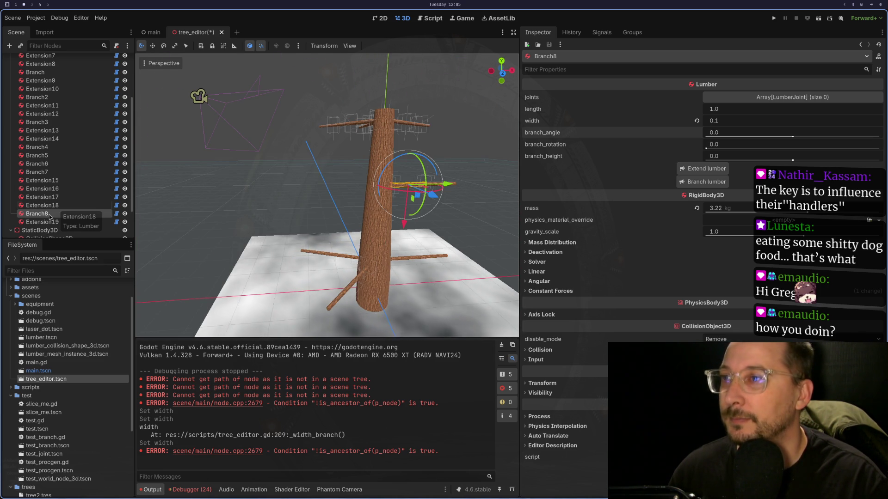
pyautogui.moveTo(706, 149); pyautogui.dragTo(861, 155)
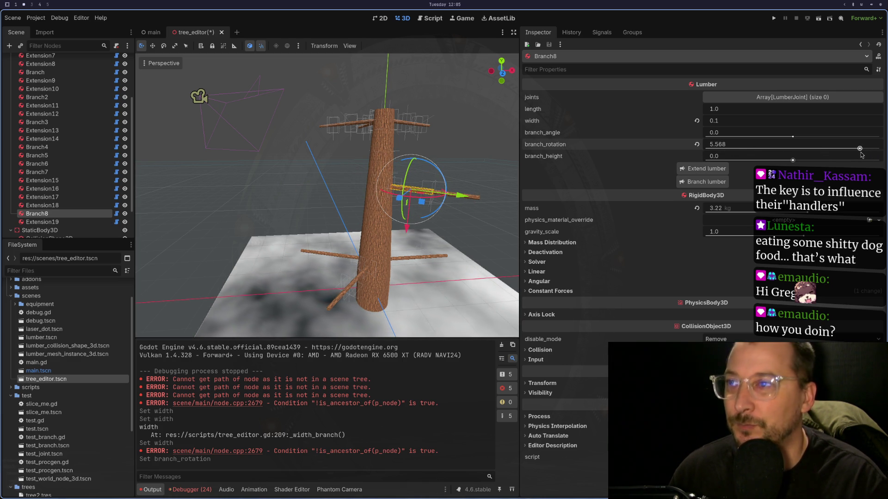
# Select the Extension5 trunk section.
pyautogui.click(65, 208)
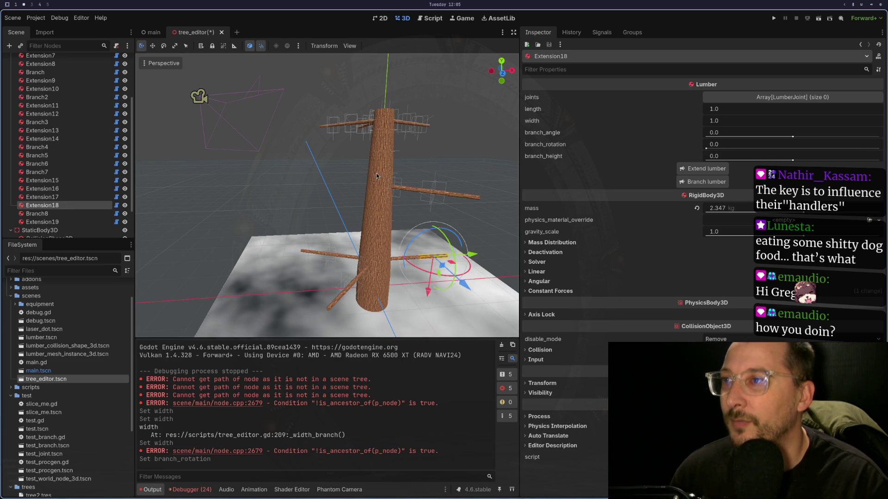
pyautogui.click(374, 189)
pyautogui.click(381, 216)
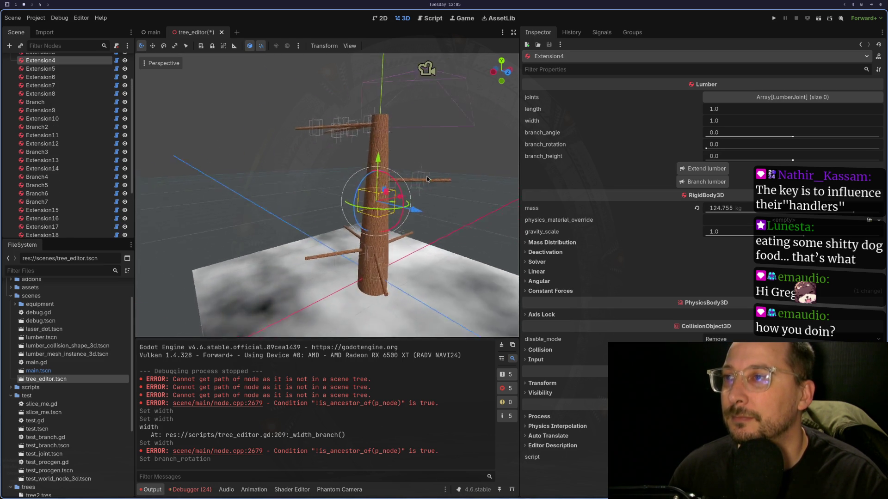
pyautogui.scroll(5, 394, 179)
pyautogui.click(401, 152)
pyautogui.click(412, 154)
pyautogui.moveTo(412, 170); pyautogui.dragTo(563, 163)
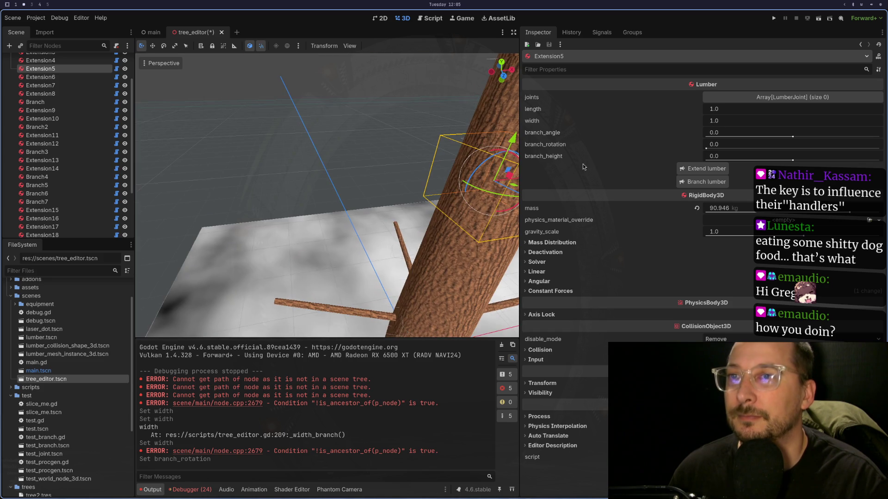
# Frame Extension5 and grow another long branch from it.
pyautogui.click(729, 121)
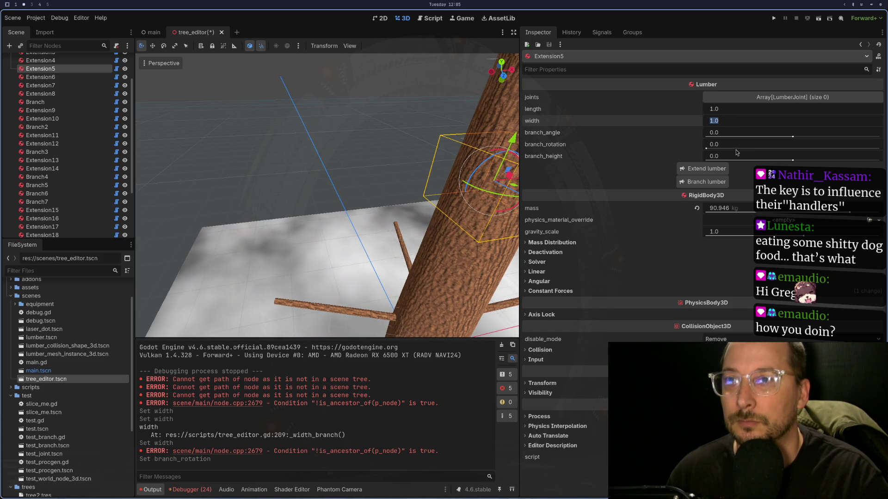
pyautogui.click(712, 168)
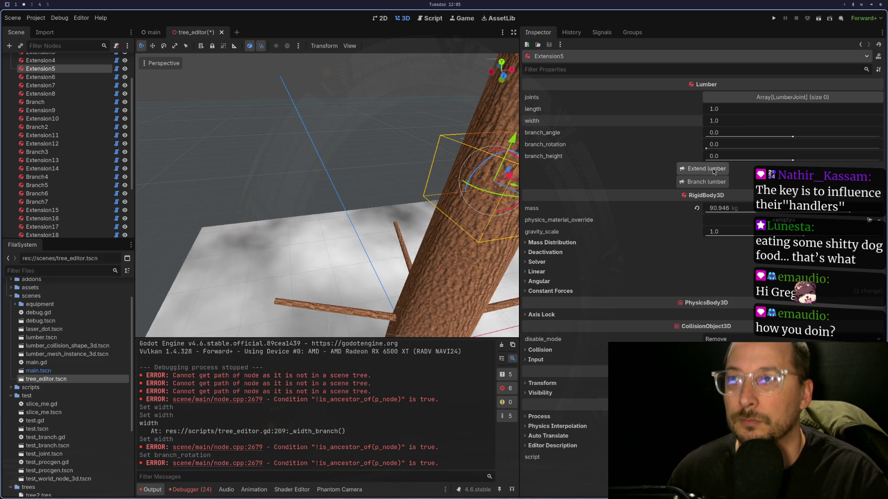
pyautogui.press('f')
pyautogui.scroll(3, 379, 189)
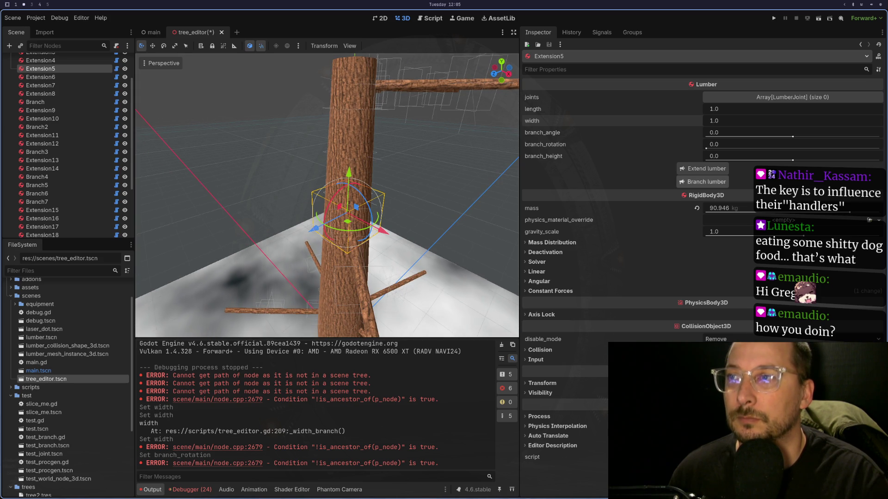
pyautogui.click(722, 182)
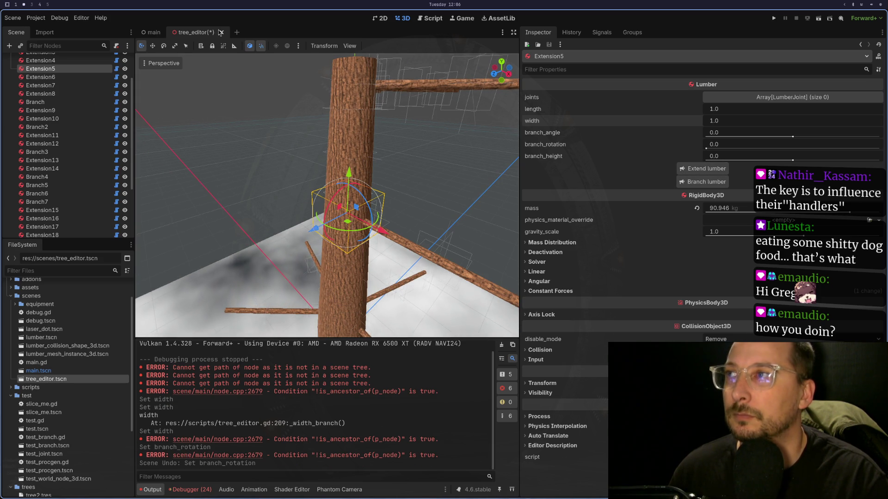
# Close the tree_editor scene without saving and reopen tree_editor.tscn.
pyautogui.hotkey('ctrl', 'shift', 'w')
pyautogui.click(392, 272)
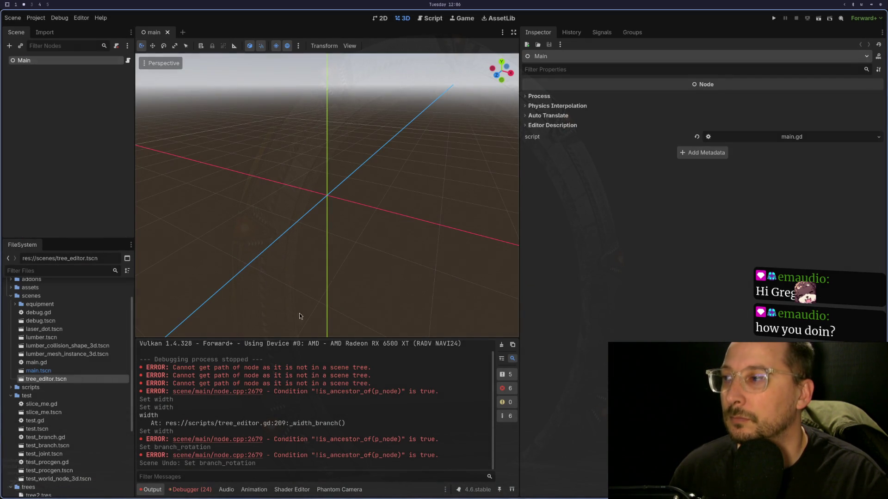
pyautogui.doubleClick(99, 380)
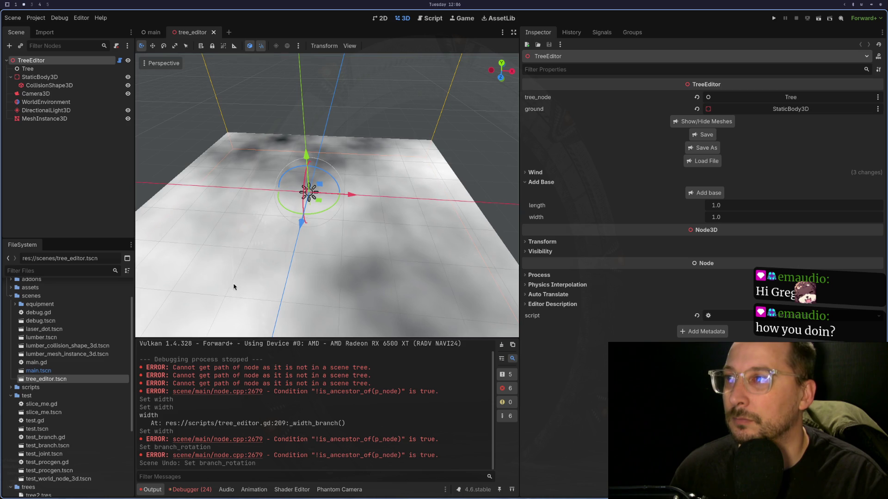
# Load the saved tree from tree2.tres.
pyautogui.click(701, 160)
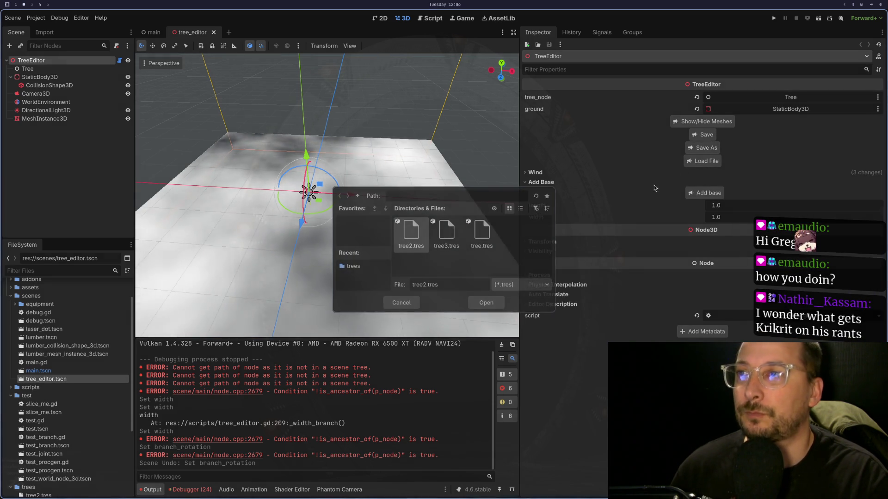
pyautogui.click(485, 303)
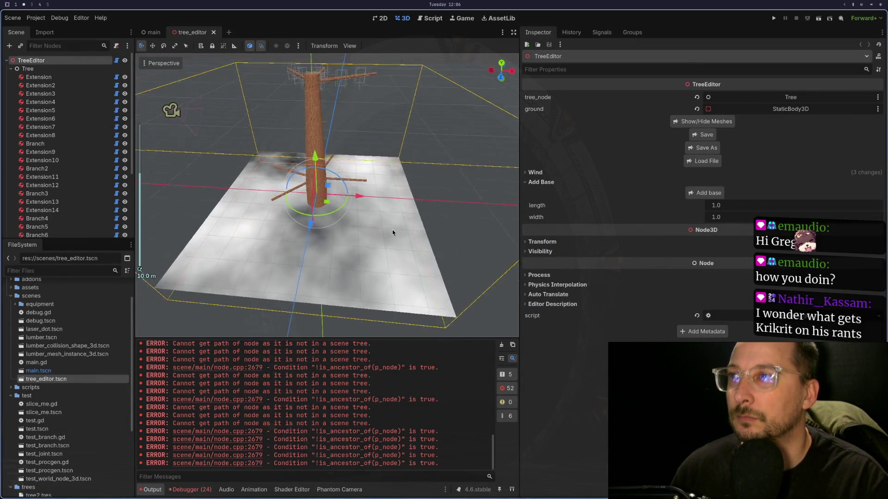
pyautogui.scroll(10, 392, 233)
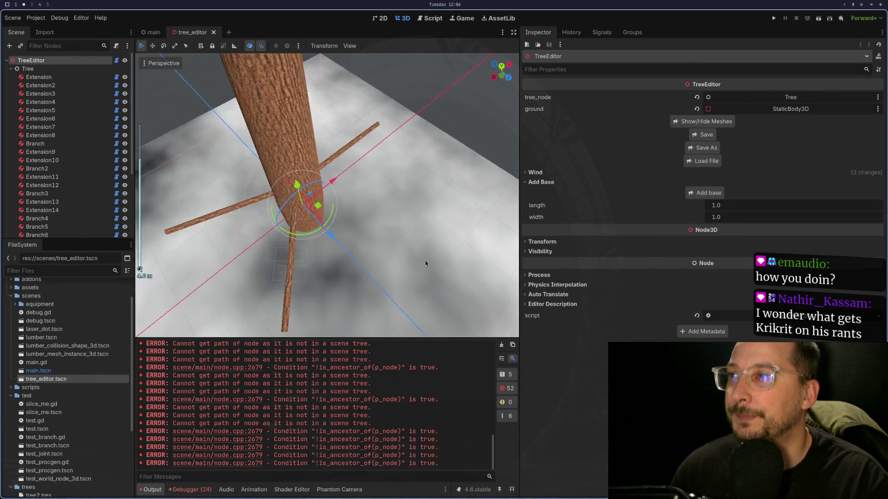
# Tilt Branch5 and Branch6 to branch angles of -0.095 and -0.195.
pyautogui.moveTo(425, 264)
pyautogui.mouseDown()
pyautogui.moveTo(440, 217)
pyautogui.moveTo(417, 218)
pyautogui.moveTo(393, 185)
pyautogui.mouseUp()
pyautogui.scroll(3, 440, 220)
pyautogui.click(353, 159)
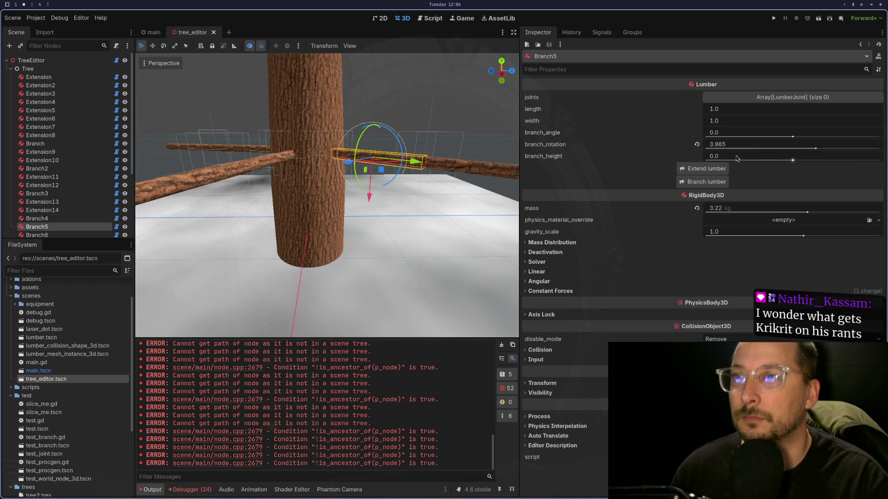
pyautogui.moveTo(793, 136); pyautogui.dragTo(782, 136)
pyautogui.moveTo(379, 213)
pyautogui.mouseDown()
pyautogui.moveTo(342, 212)
pyautogui.moveTo(354, 183)
pyautogui.moveTo(389, 174)
pyautogui.mouseUp()
pyautogui.scroll(-2, 342, 211)
pyautogui.scroll(3, 368, 181)
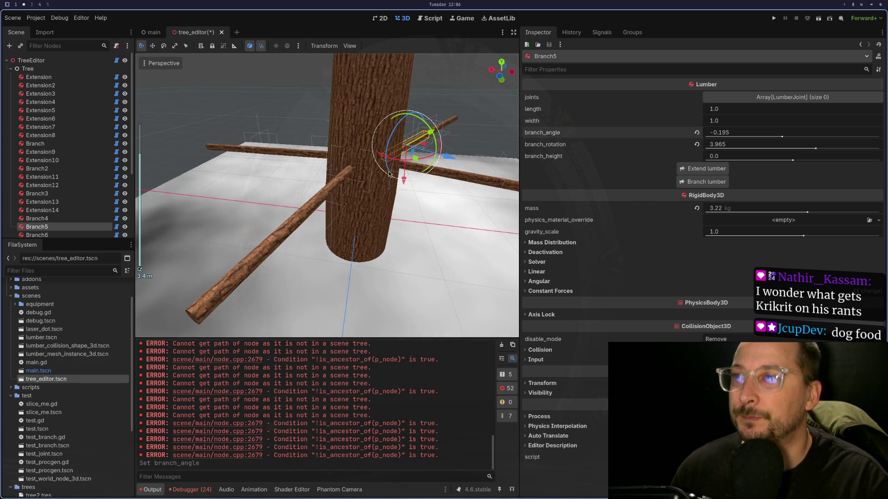
pyautogui.click(413, 170)
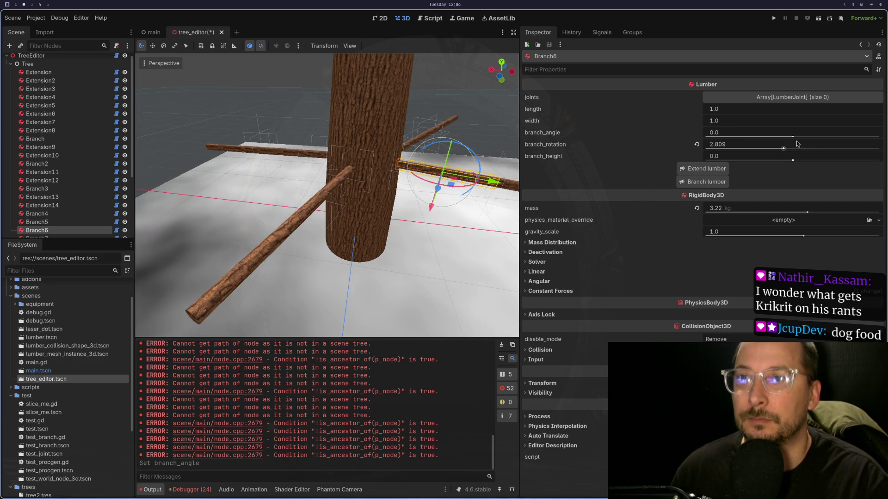
pyautogui.moveTo(792, 137); pyautogui.dragTo(782, 137)
# Lower Branch7 and Branch4 branch angles to about -0.21, then run the scene from TreeEditor.
pyautogui.moveTo(490, 218)
pyautogui.mouseDown()
pyautogui.moveTo(462, 225)
pyautogui.moveTo(452, 242)
pyautogui.moveTo(426, 157)
pyautogui.mouseUp()
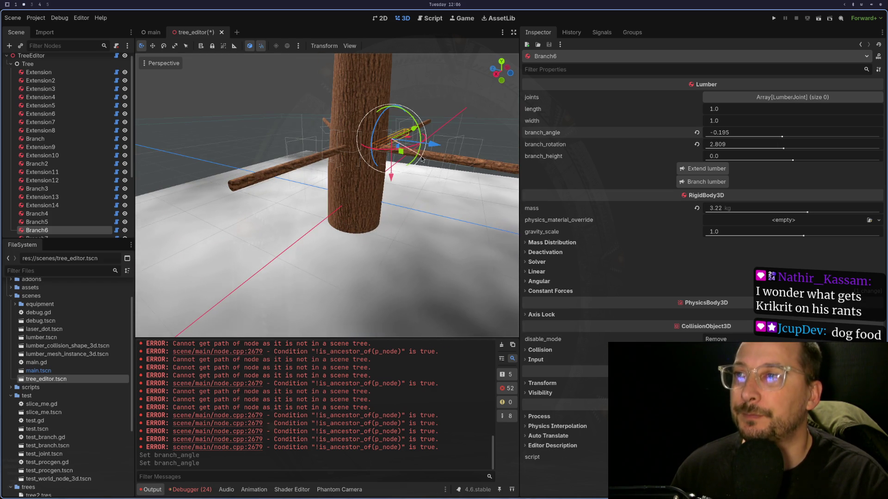
pyautogui.scroll(3, 429, 184)
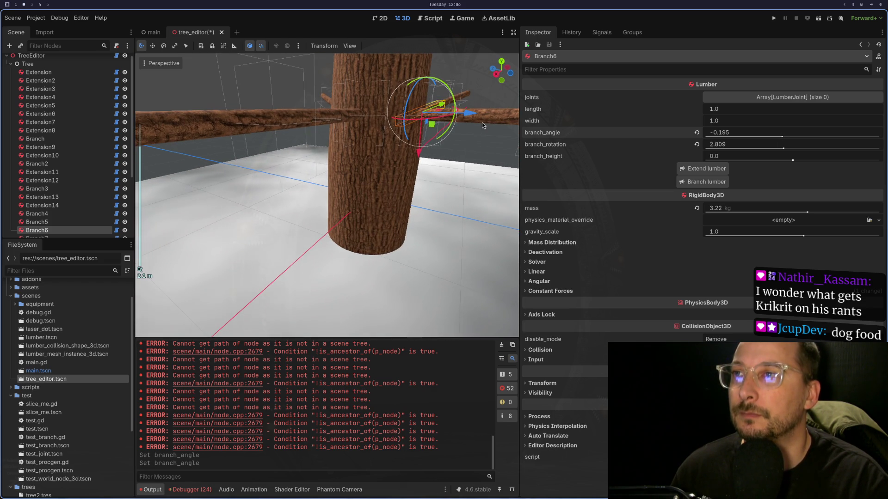
pyautogui.click(481, 123)
pyautogui.click(483, 120)
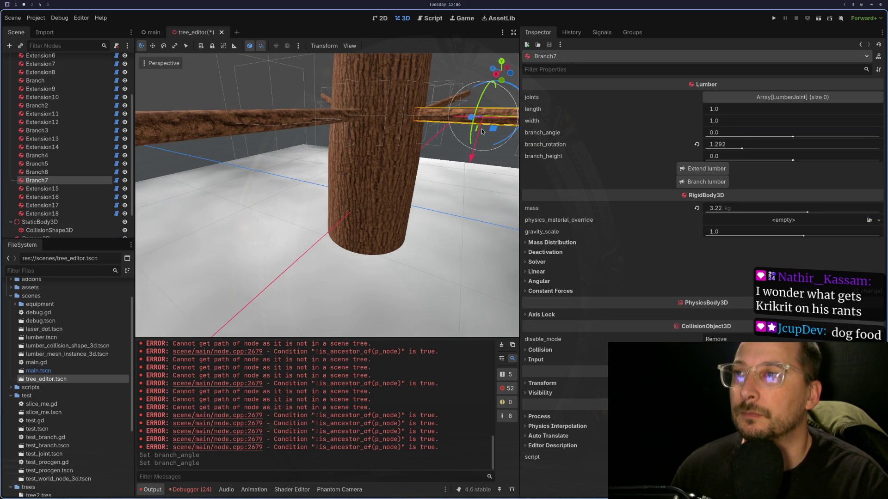
pyautogui.scroll(-2, 482, 127)
pyautogui.moveTo(793, 137); pyautogui.dragTo(782, 138)
pyautogui.moveTo(301, 229)
pyautogui.mouseDown()
pyautogui.moveTo(398, 218)
pyautogui.moveTo(398, 164)
pyautogui.mouseUp()
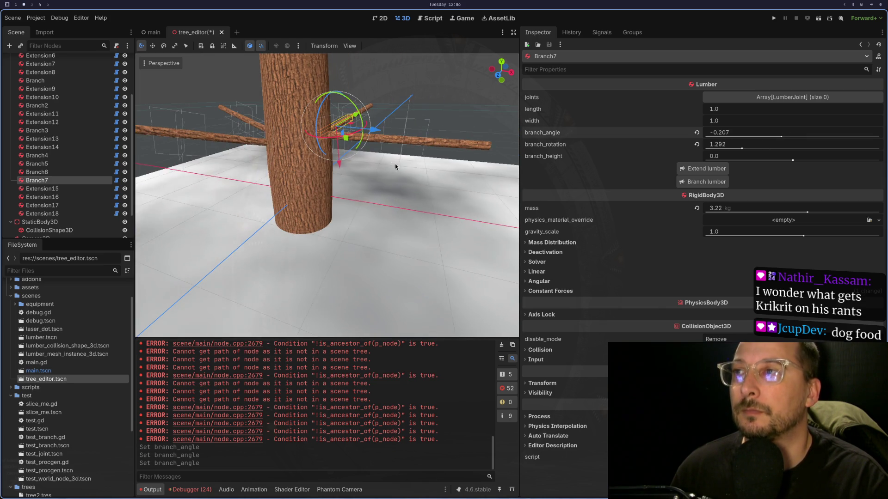
pyautogui.click(339, 144)
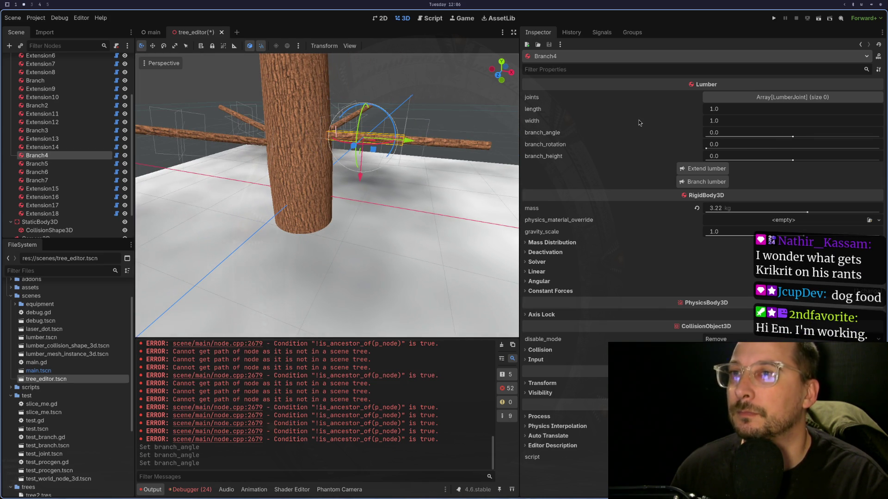
pyautogui.moveTo(793, 138); pyautogui.dragTo(781, 138)
pyautogui.scroll(3, 34, 101)
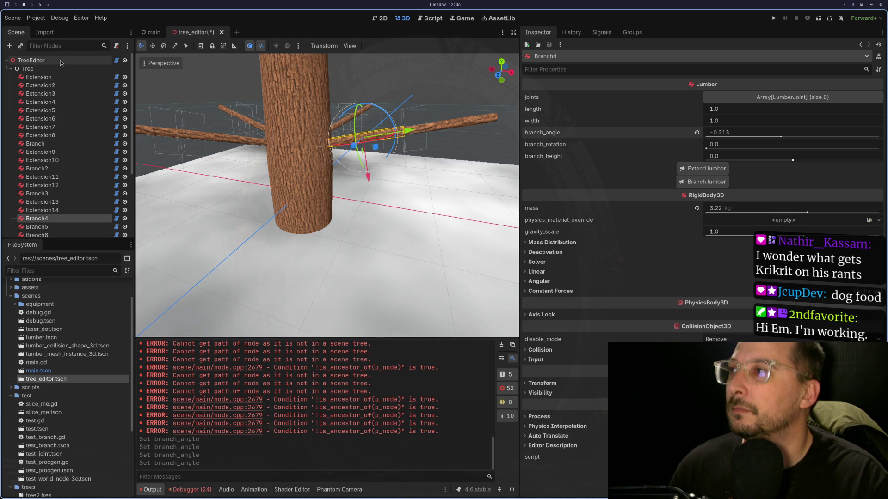
pyautogui.click(62, 62)
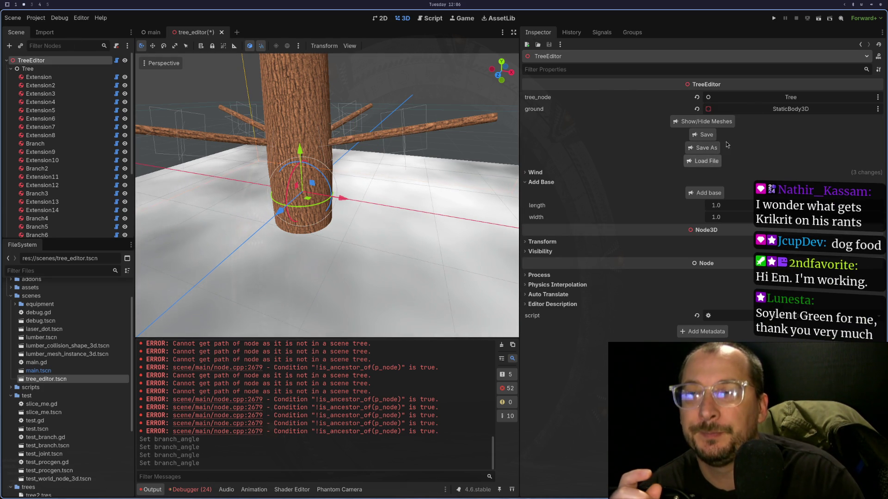
pyautogui.click(822, 18)
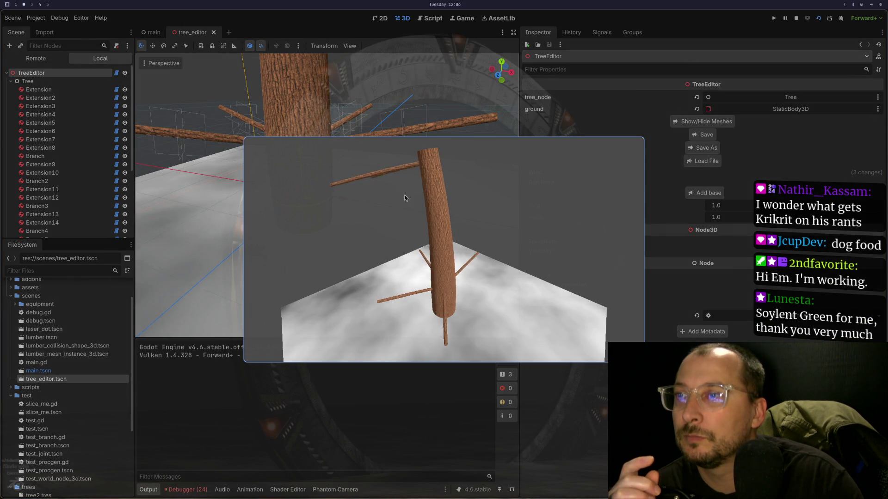
# Stop the running game and focus the view near the treetop.
pyautogui.click(796, 18)
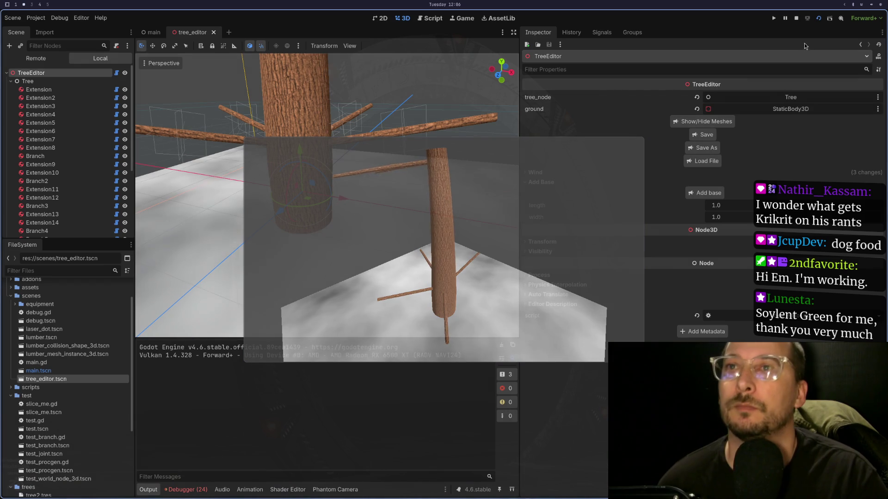
pyautogui.scroll(-8, 301, 194)
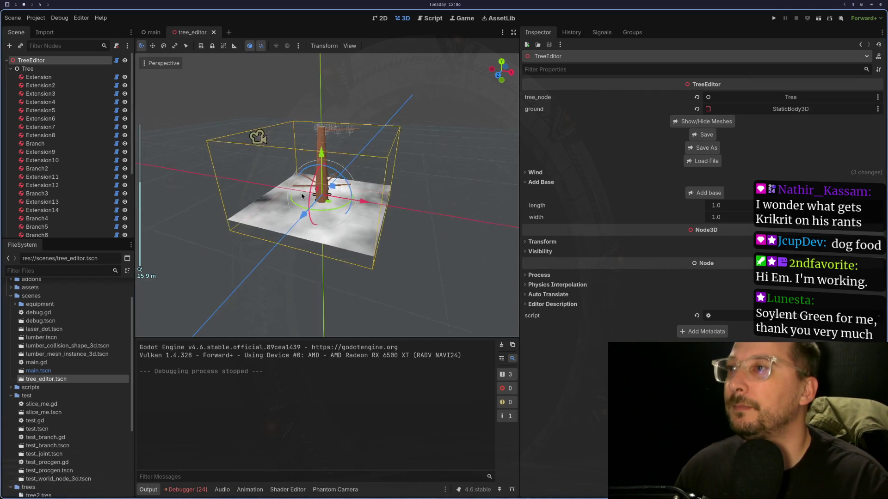
pyautogui.scroll(6, 305, 245)
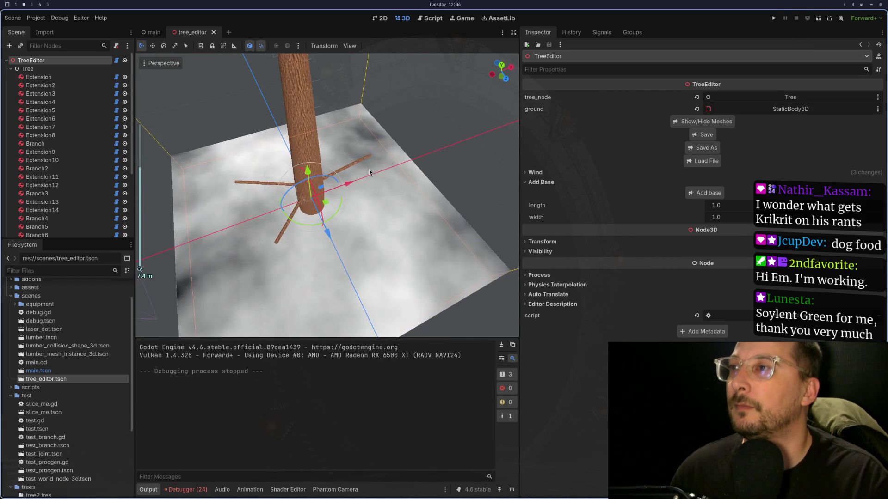
pyautogui.click(308, 123)
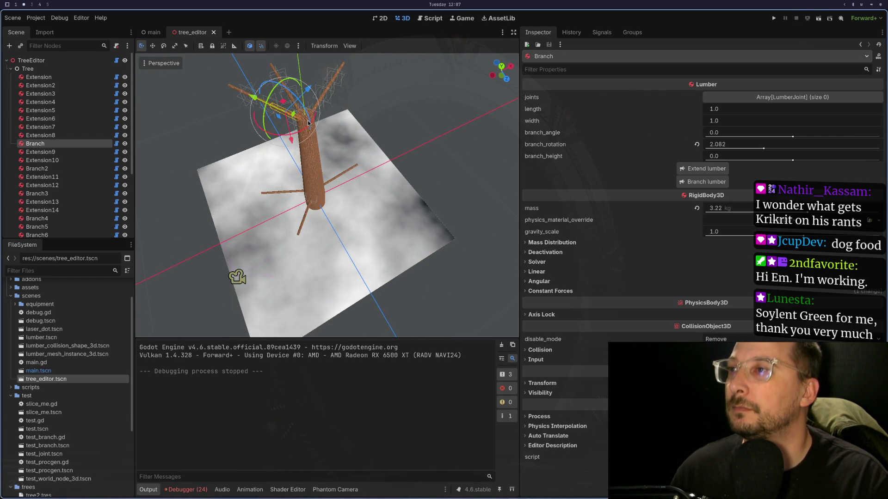
pyautogui.press('f')
# Grow a new sideways Branch8 from trunk segment Extension8 and select it.
pyautogui.scroll(3, 331, 184)
pyautogui.click(394, 209)
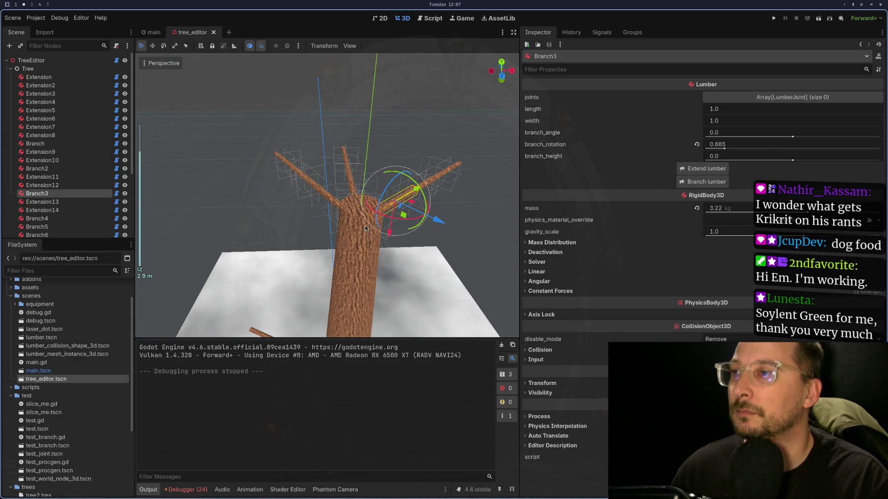
pyautogui.click(363, 237)
pyautogui.press('f')
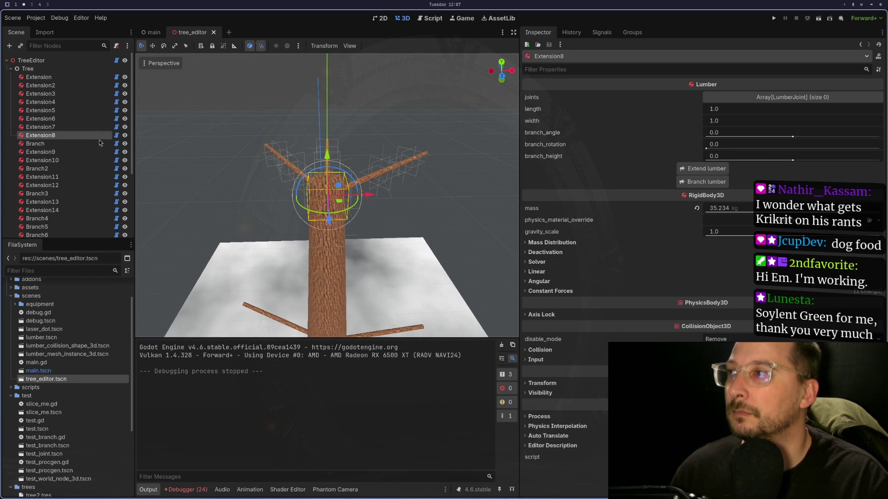
pyautogui.click(706, 181)
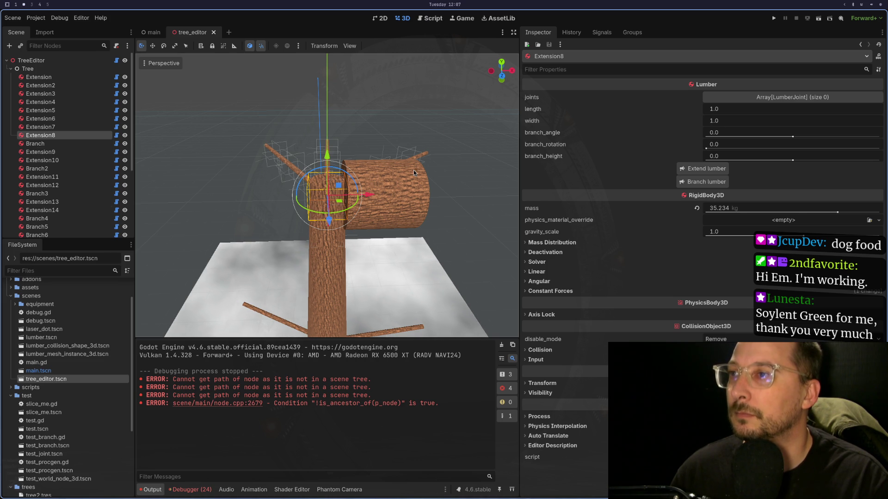
pyautogui.click(384, 204)
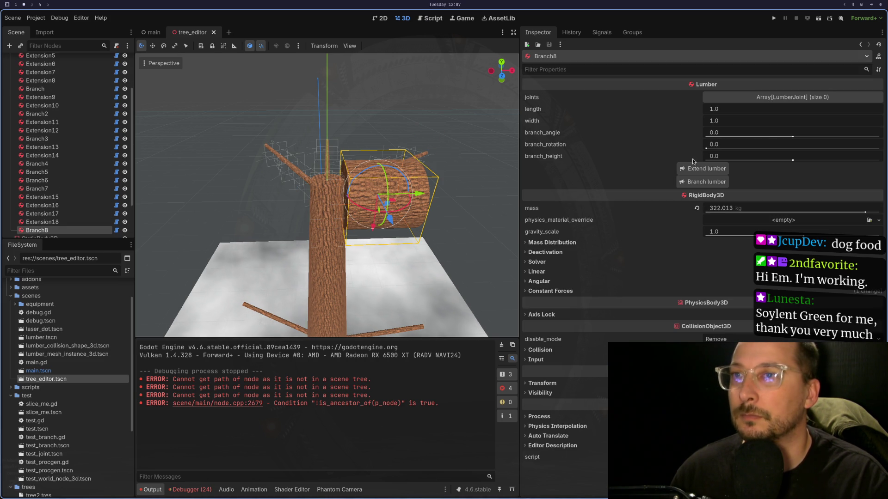
# Set Branch8's width to 0.1, extend it, and select the new Extension19.
pyautogui.click(724, 121)
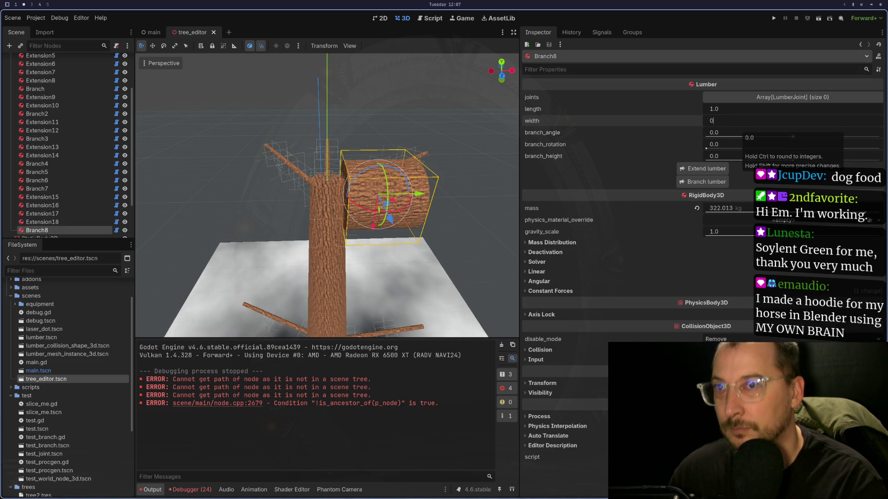
pyautogui.write('.1')
pyautogui.press('Tab')
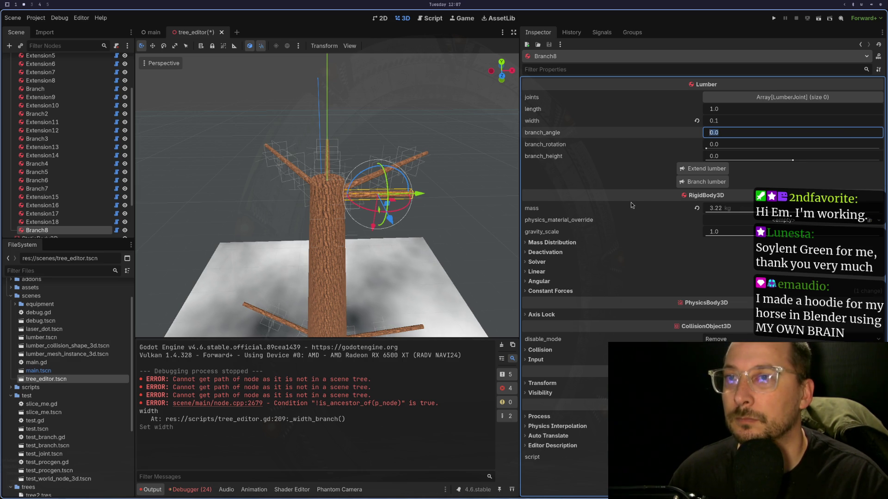
pyautogui.click(717, 169)
pyautogui.moveTo(460, 238)
pyautogui.mouseDown()
pyautogui.moveTo(509, 266)
pyautogui.moveTo(449, 243)
pyautogui.moveTo(470, 209)
pyautogui.mouseUp()
pyautogui.click(469, 209)
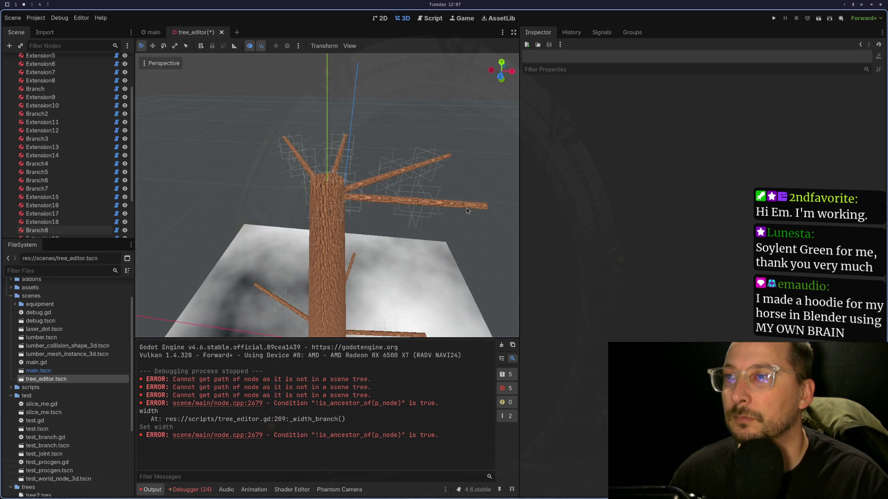
pyautogui.click(448, 207)
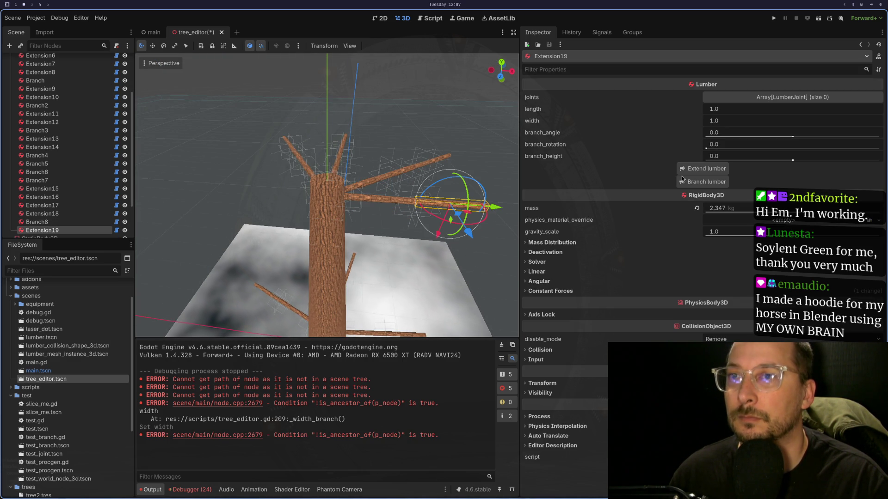
# Add a new segment to each of Extension19, Extension17 and Extension16.
pyautogui.click(716, 168)
pyautogui.moveTo(490, 240)
pyautogui.mouseDown()
pyautogui.moveTo(509, 265)
pyautogui.moveTo(475, 262)
pyautogui.moveTo(483, 227)
pyautogui.mouseUp()
pyautogui.scroll(3, 484, 225)
pyautogui.moveTo(401, 260)
pyautogui.mouseDown()
pyautogui.moveTo(392, 127)
pyautogui.moveTo(284, 185)
pyautogui.moveTo(373, 214)
pyautogui.moveTo(419, 204)
pyautogui.mouseUp()
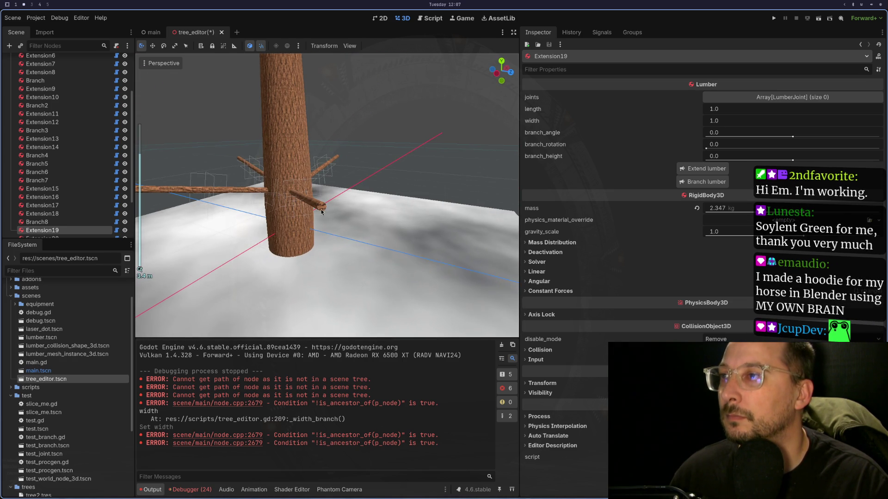
pyautogui.click(322, 211)
pyautogui.click(402, 188)
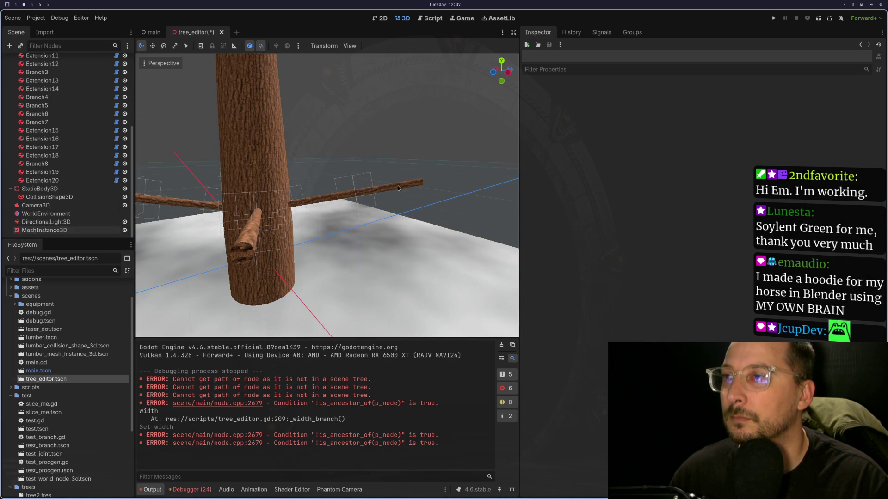
pyautogui.click(400, 185)
pyautogui.click(706, 169)
pyautogui.moveTo(310, 267)
pyautogui.mouseDown()
pyautogui.moveTo(443, 222)
pyautogui.moveTo(422, 224)
pyautogui.mouseUp()
pyautogui.click(426, 209)
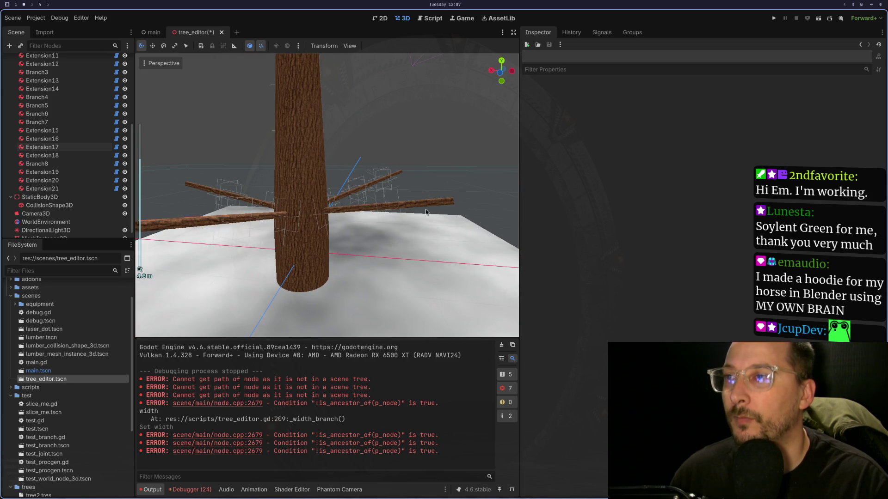
pyautogui.click(421, 210)
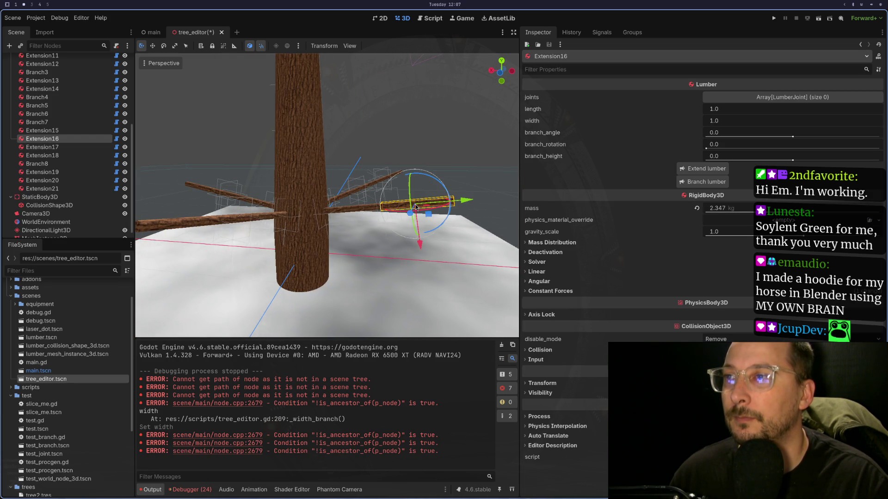
pyautogui.click(706, 169)
# Add a new segment to each of Extension15 and Extension18.
pyautogui.scroll(-2, 421, 256)
pyautogui.moveTo(421, 256); pyautogui.dragTo(468, 259)
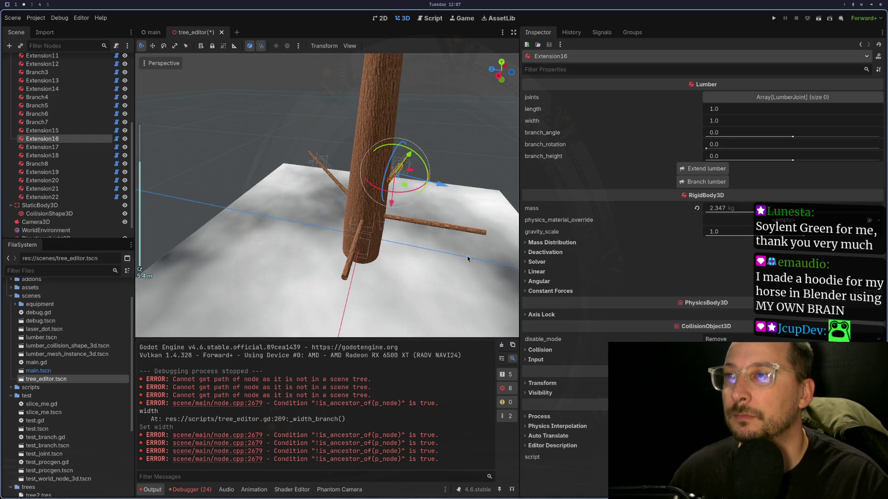
pyautogui.click(470, 232)
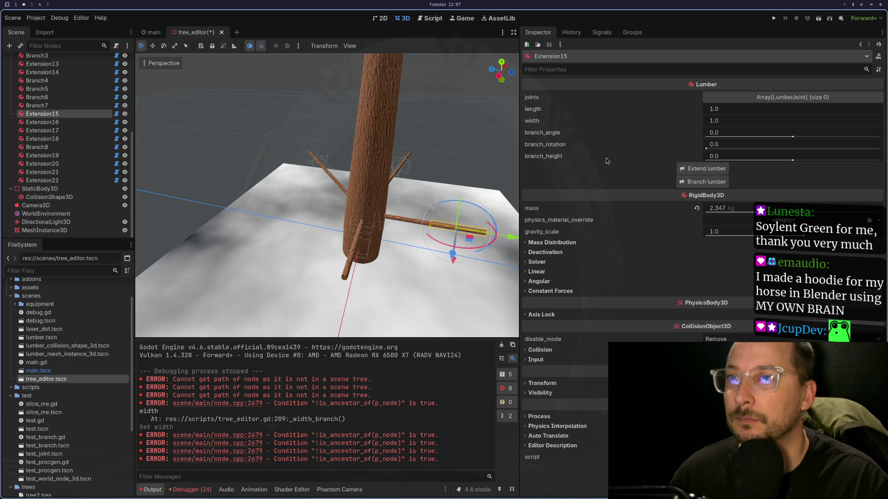
pyautogui.click(680, 168)
pyautogui.moveTo(435, 217); pyautogui.dragTo(465, 211)
pyautogui.click(463, 211)
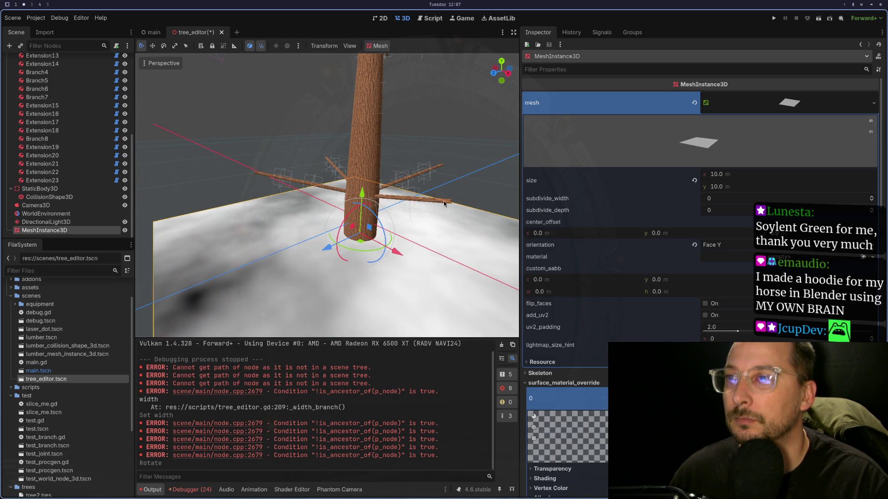
pyautogui.click(441, 205)
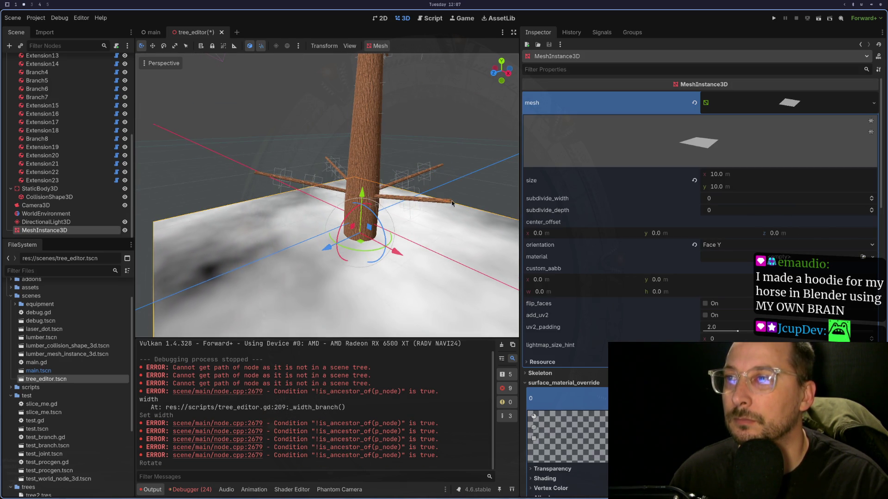
pyautogui.moveTo(450, 203); pyautogui.dragTo(444, 197)
pyautogui.click(443, 197)
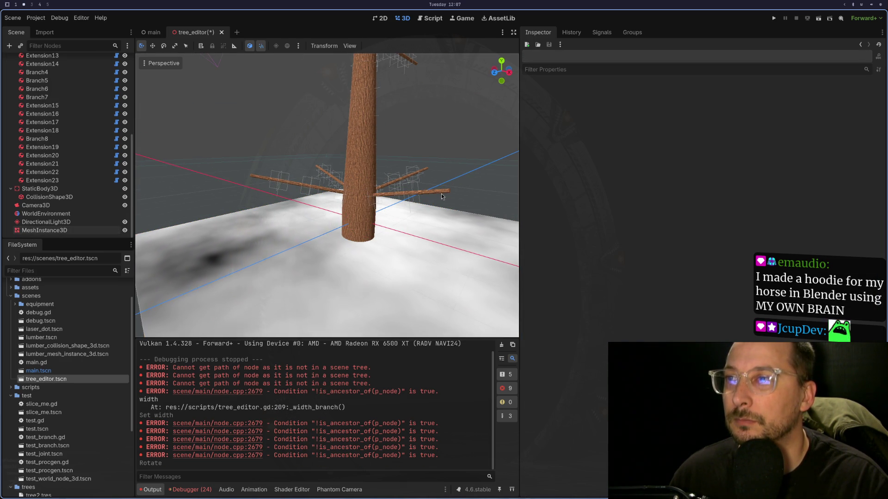
pyautogui.click(436, 191)
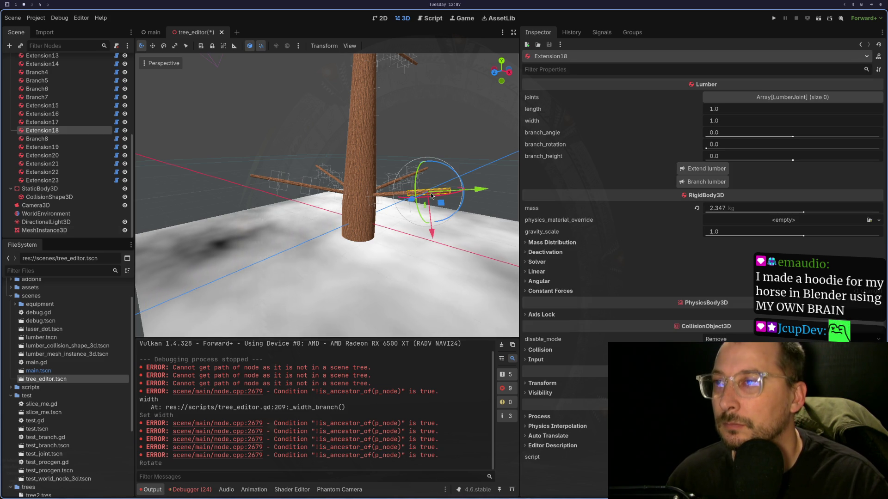
pyautogui.click(688, 169)
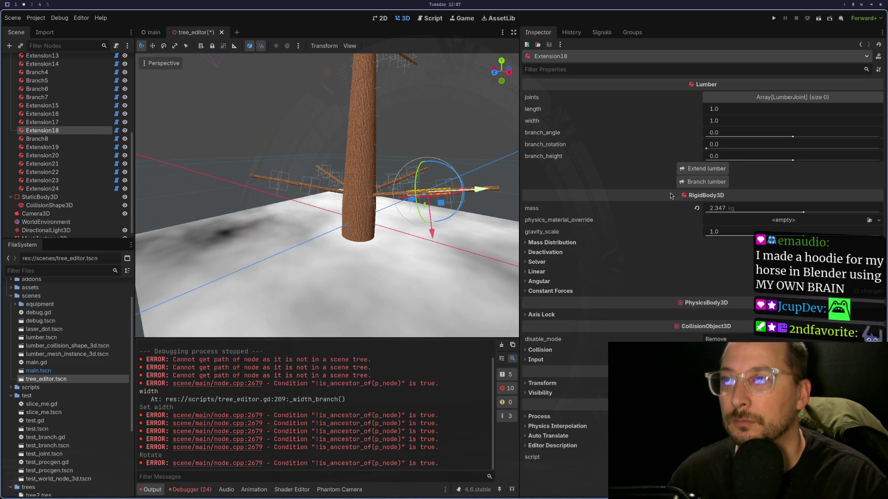
pyautogui.moveTo(432, 240); pyautogui.dragTo(433, 252)
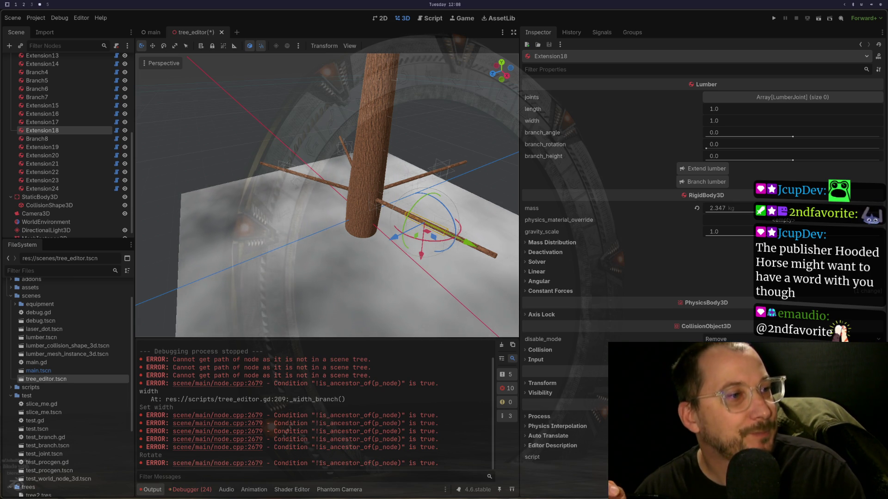
# Select trunk segment Extension2 and grow a new branch from it.
pyautogui.moveTo(352, 195); pyautogui.dragTo(231, 185)
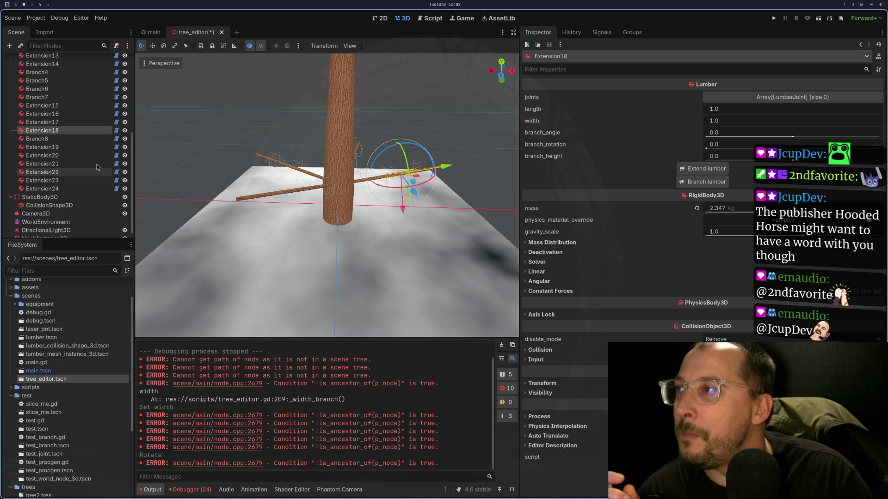
pyautogui.click(349, 202)
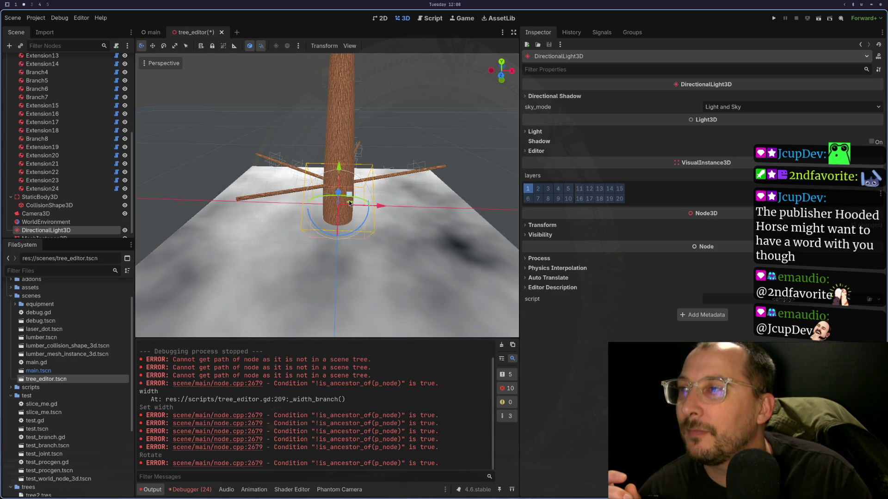
pyautogui.scroll(5, 350, 202)
pyautogui.click(375, 172)
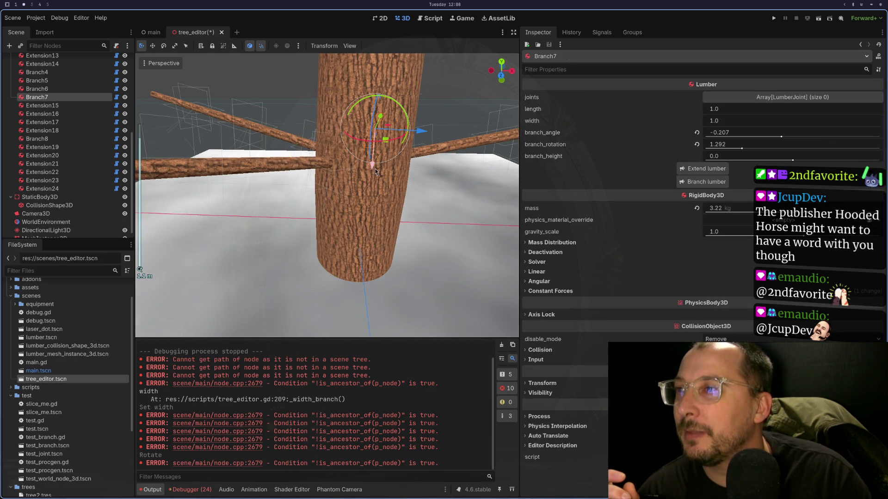
pyautogui.click(373, 192)
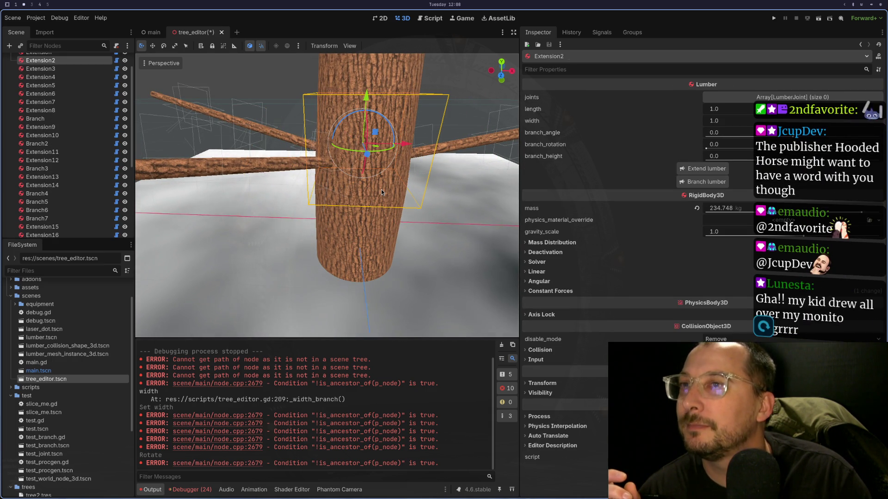
pyautogui.scroll(-2, 426, 202)
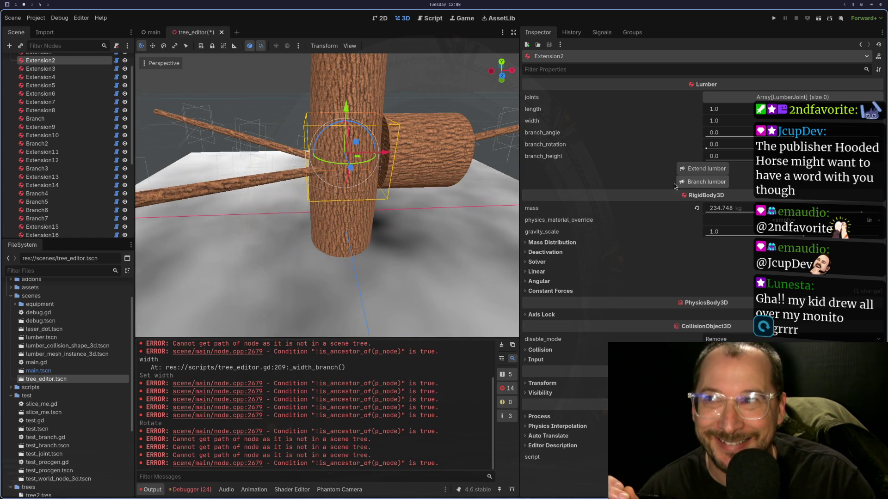
pyautogui.click(705, 181)
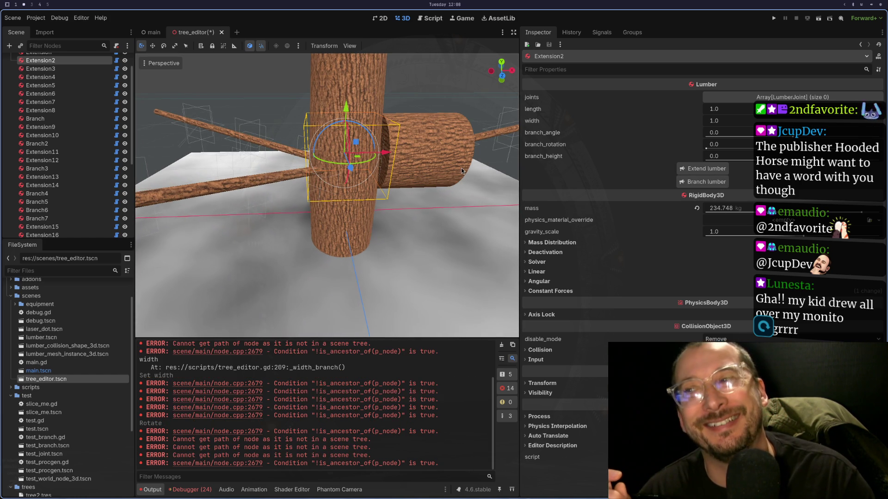
# Select the new thick Branch9 log and start editing its width.
pyautogui.click(462, 168)
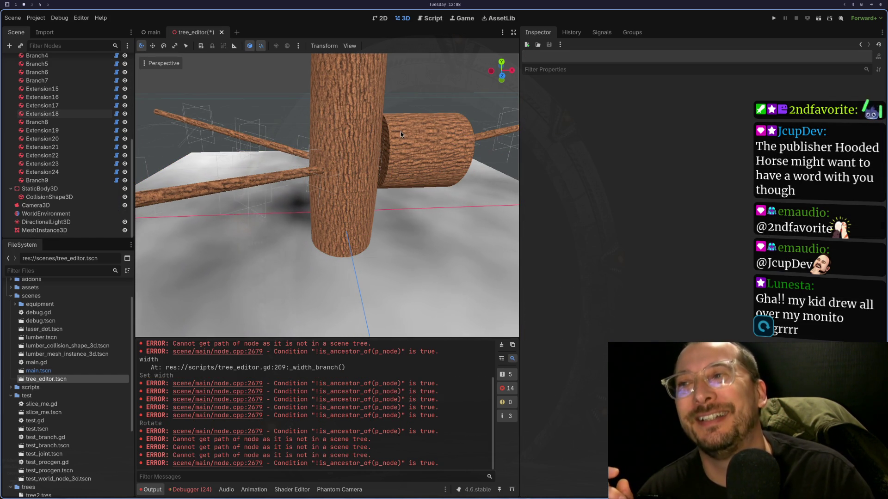
pyautogui.click(415, 167)
pyautogui.moveTo(414, 167)
pyautogui.mouseDown()
pyautogui.moveTo(385, 148)
pyautogui.moveTo(405, 160)
pyautogui.moveTo(293, 167)
pyautogui.mouseUp()
pyautogui.scroll(3, 293, 168)
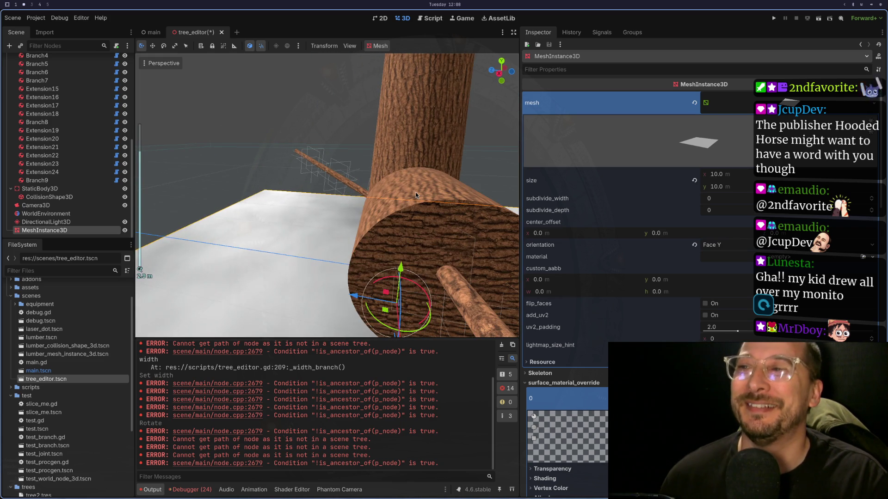
pyautogui.click(415, 193)
pyautogui.click(412, 195)
pyautogui.moveTo(412, 196); pyautogui.dragTo(448, 202)
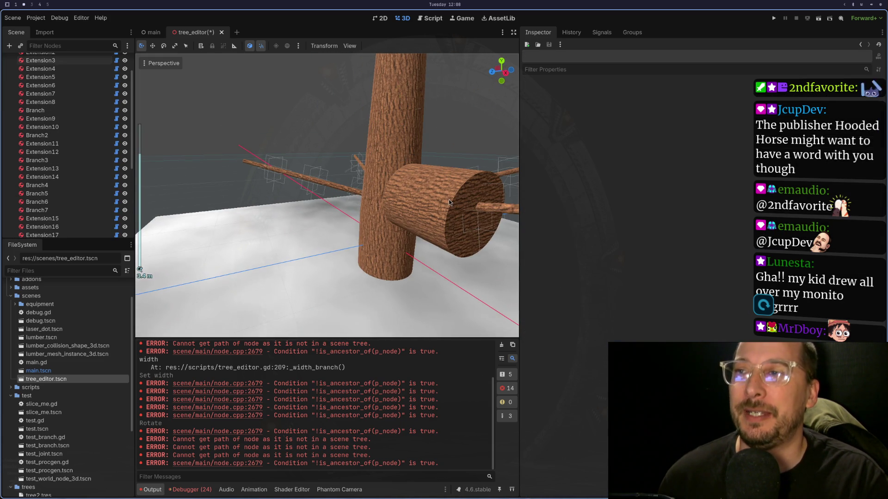
pyautogui.click(433, 218)
pyautogui.click(437, 200)
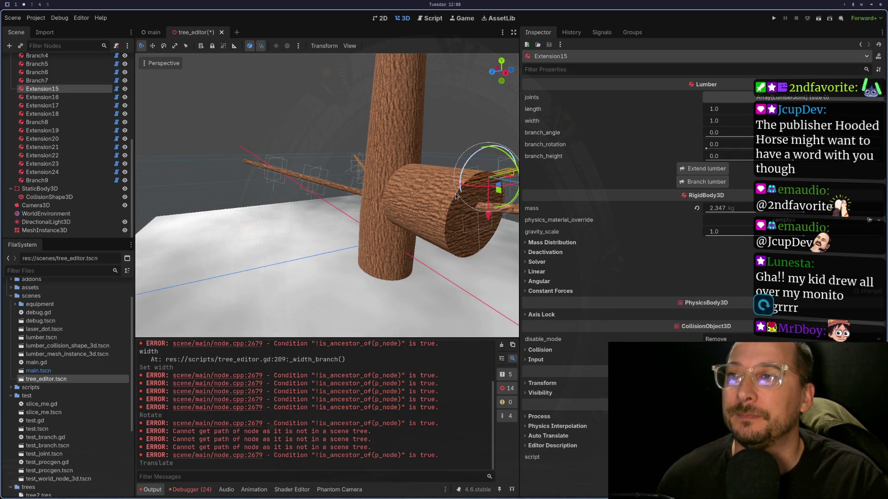
pyautogui.click(750, 120)
# Thin Branch9 to width 0.1 and swing its branch_rotation to 4.475 around the trunk.
pyautogui.write('0.1')
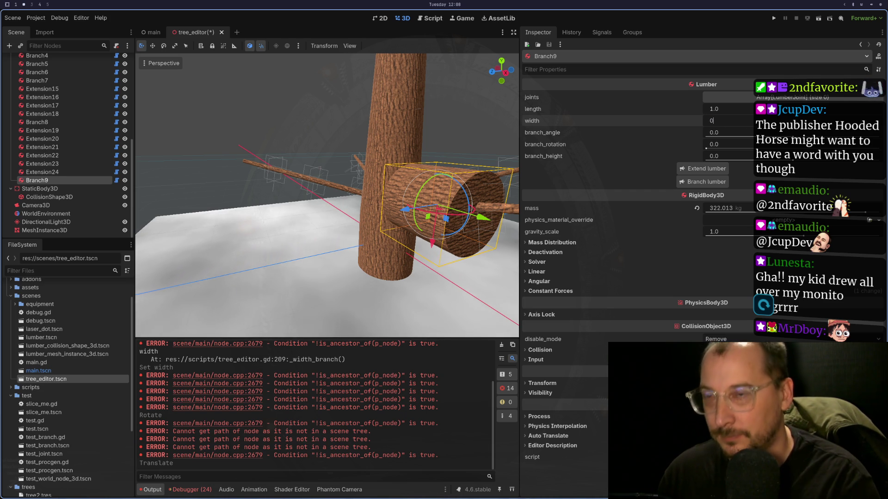
pyautogui.press('Tab')
pyautogui.moveTo(398, 301)
pyautogui.mouseDown()
pyautogui.moveTo(431, 289)
pyautogui.moveTo(475, 250)
pyautogui.moveTo(471, 237)
pyautogui.moveTo(421, 242)
pyautogui.moveTo(474, 244)
pyautogui.mouseUp()
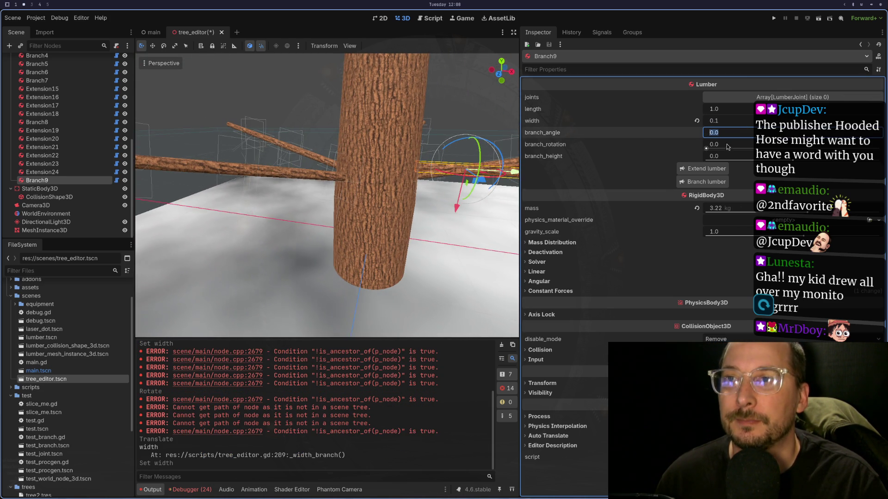
pyautogui.click(707, 148)
pyautogui.moveTo(706, 148)
pyautogui.mouseDown()
pyautogui.moveTo(763, 149)
pyautogui.moveTo(740, 148)
pyautogui.mouseUp()
# Lengthen Branch9 with two extension segments, Extension25 and Extension26.
pyautogui.click(706, 168)
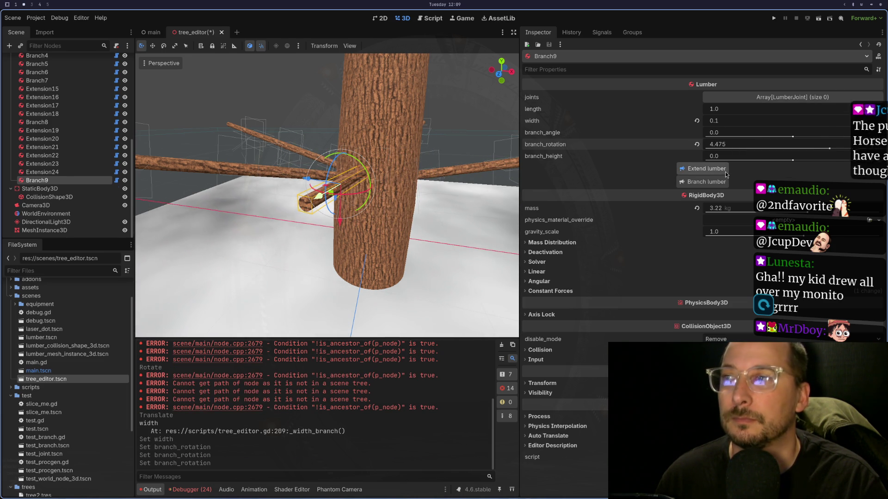
pyautogui.click(427, 232)
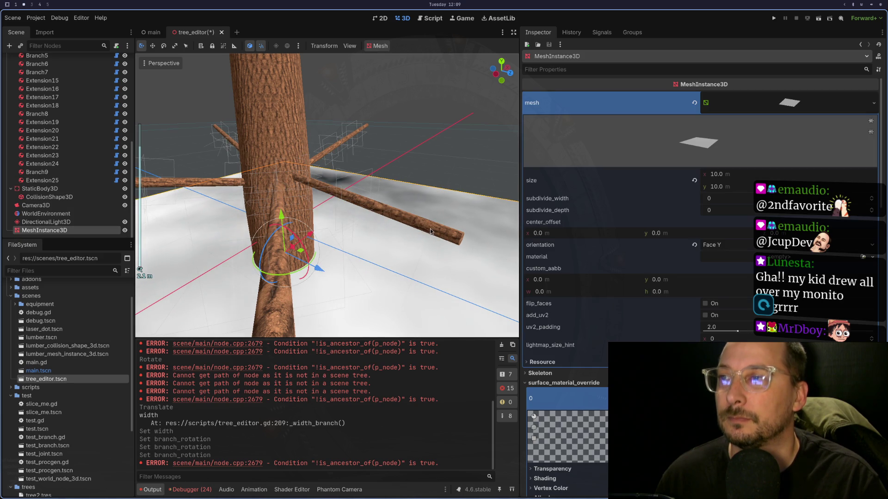
pyautogui.scroll(3, 433, 230)
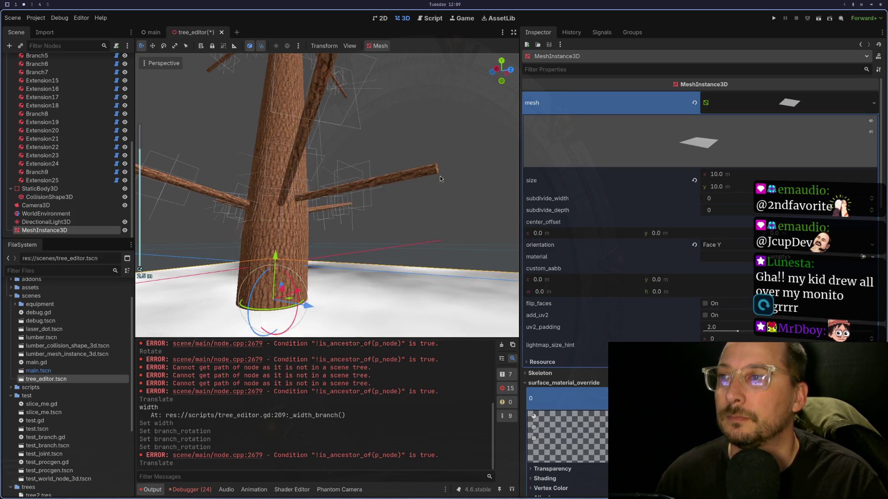
pyautogui.click(402, 180)
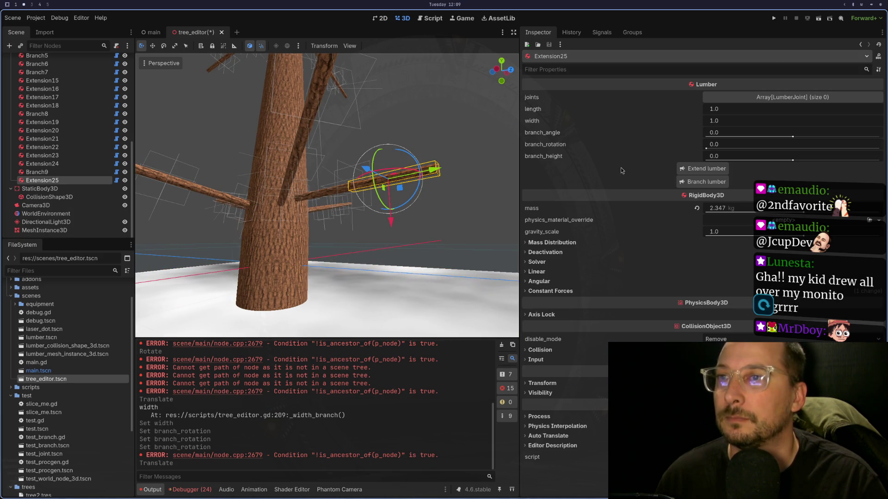
pyautogui.click(703, 168)
pyautogui.scroll(-3, 338, 215)
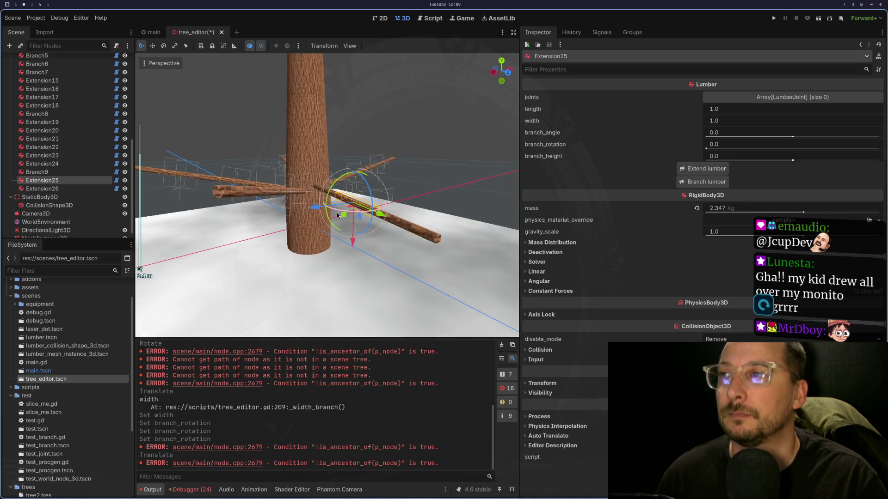
pyautogui.scroll(3, 338, 215)
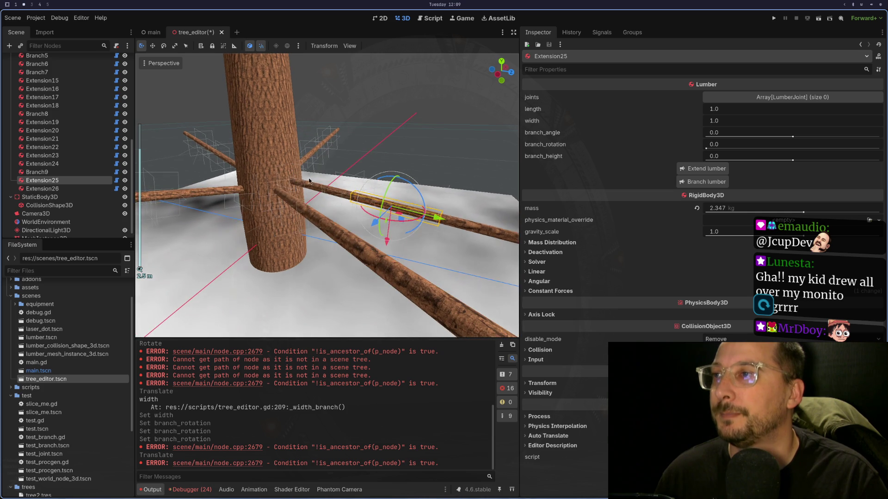
pyautogui.click(309, 190)
pyautogui.moveTo(313, 190)
pyautogui.mouseDown()
pyautogui.moveTo(313, 218)
pyautogui.moveTo(346, 179)
pyautogui.moveTo(341, 189)
pyautogui.moveTo(334, 183)
pyautogui.mouseUp()
pyautogui.click(325, 178)
pyautogui.click(347, 194)
pyautogui.click(347, 194)
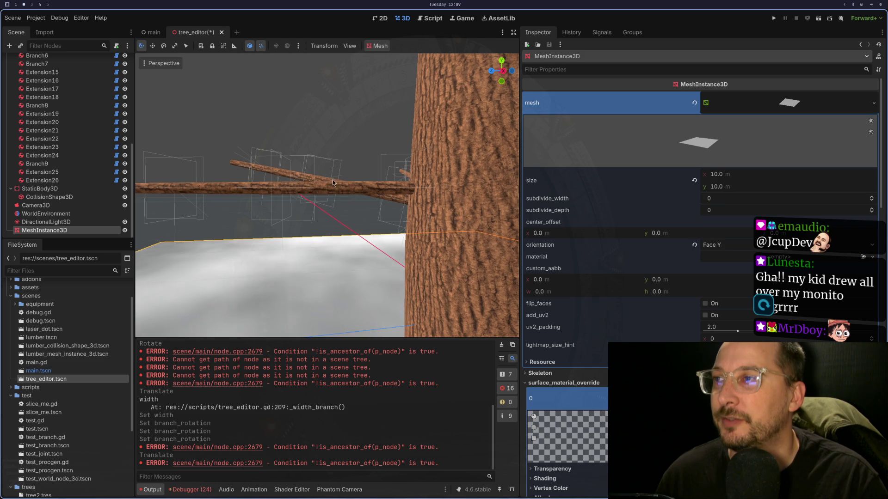
# Tilt Branch9 downward to a branch_angle of -0.213.
pyautogui.click(345, 192)
pyautogui.click(356, 191)
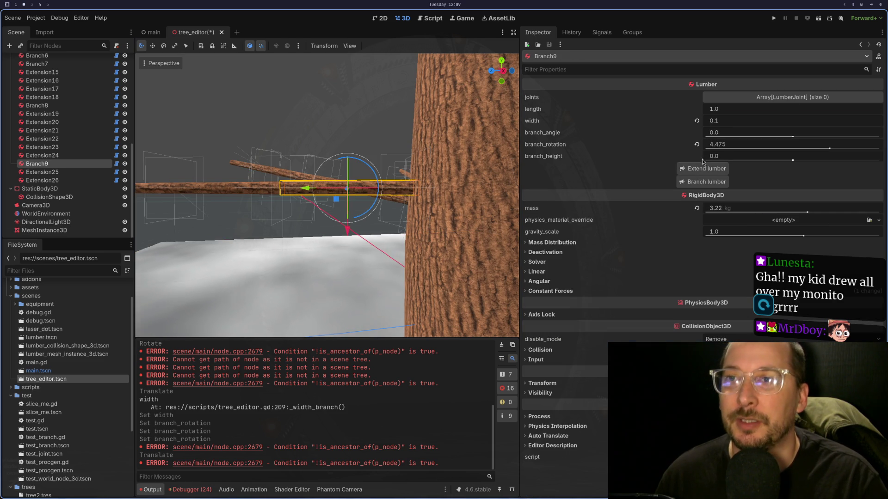
pyautogui.moveTo(792, 137); pyautogui.dragTo(780, 137)
pyautogui.scroll(-3, 495, 229)
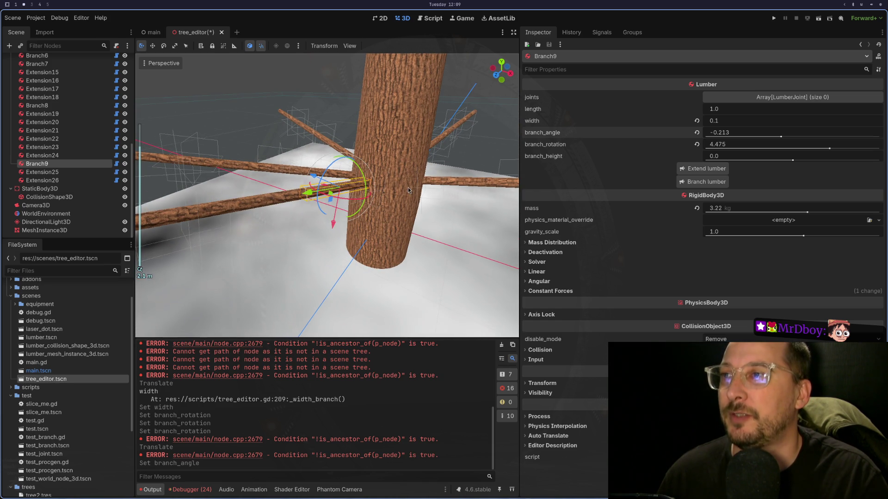
# Grow a new thick branch, Branch10, out of trunk segment Extension2.
pyautogui.click(403, 184)
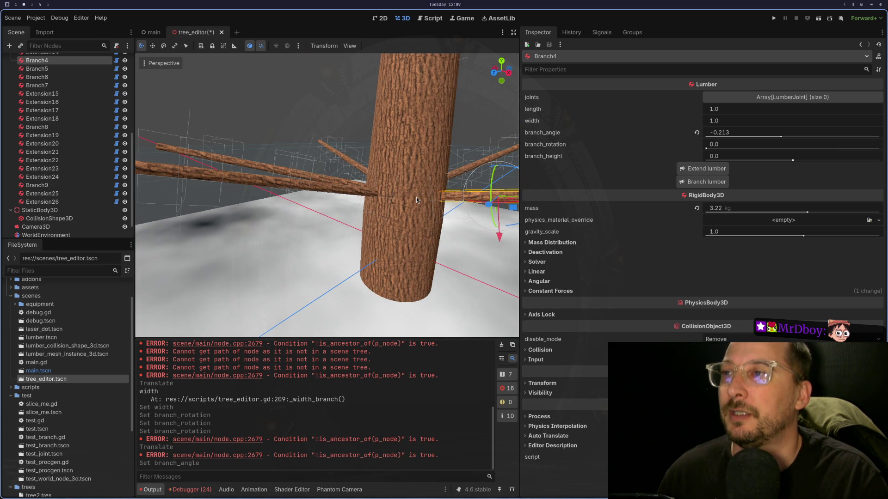
pyautogui.click(406, 195)
pyautogui.scroll(2, 429, 196)
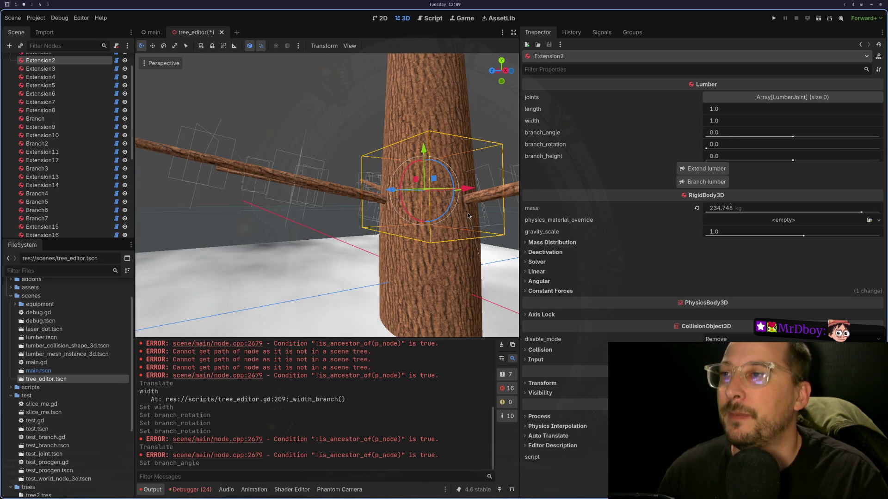
pyautogui.scroll(-3, 468, 216)
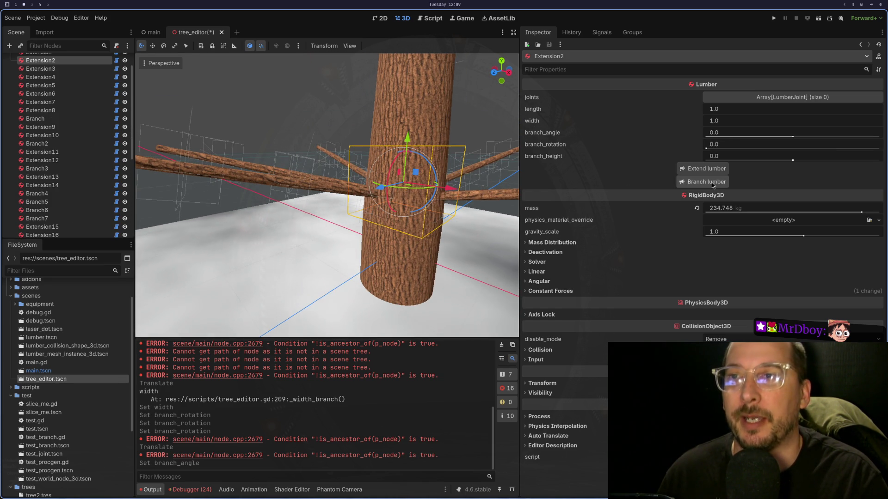
pyautogui.click(706, 181)
pyautogui.scroll(-3, 463, 185)
# Select the new Branch10 log and start editing its width.
pyautogui.click(465, 178)
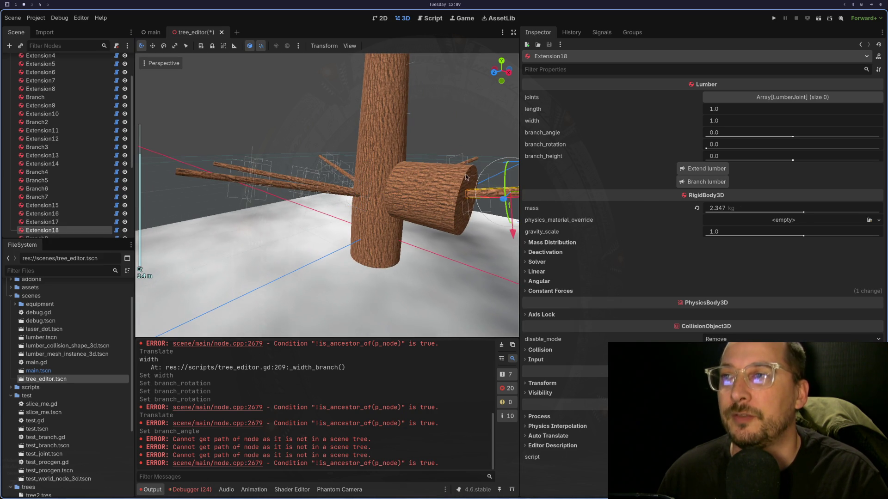
pyautogui.click(430, 173)
pyautogui.click(411, 175)
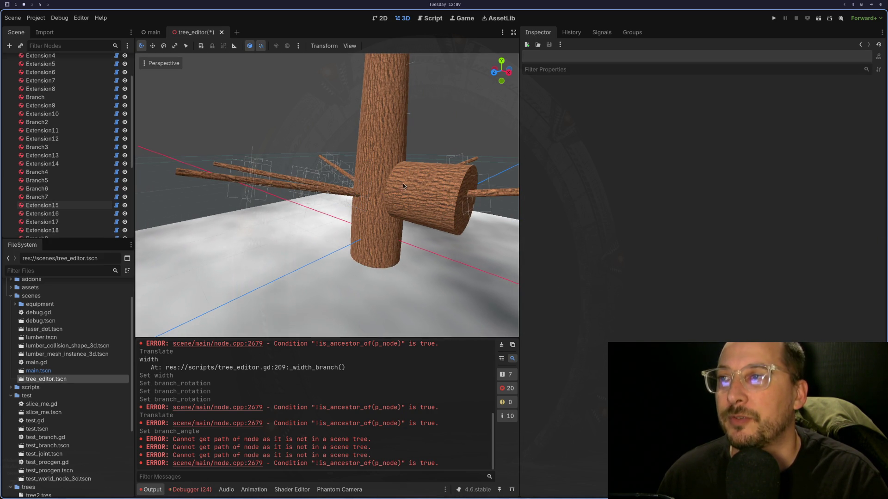
pyautogui.scroll(5, 462, 185)
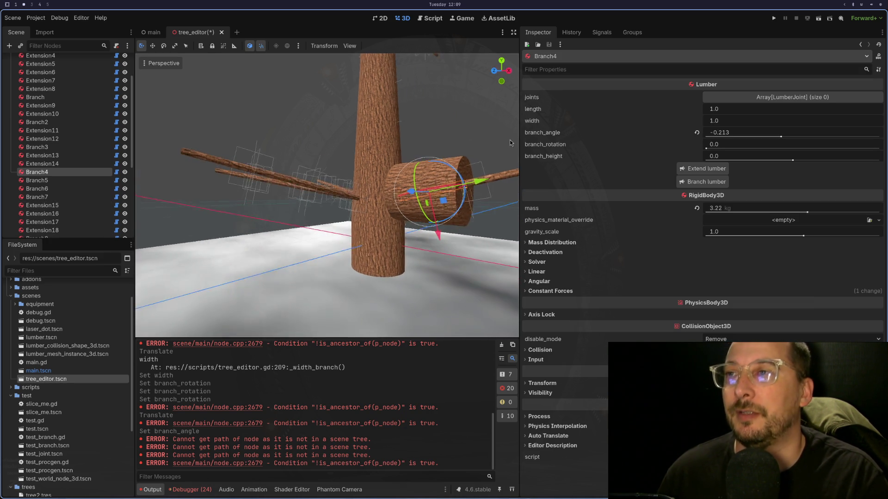
pyautogui.click(451, 171)
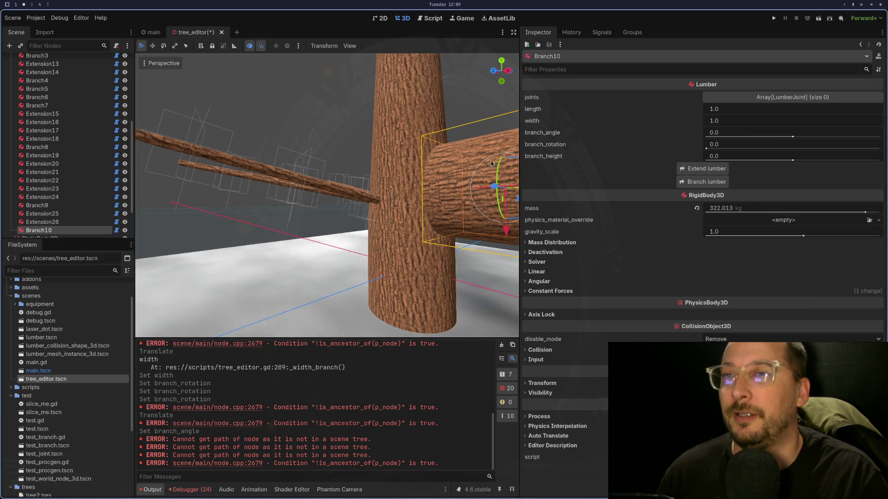
pyautogui.scroll(-3, 491, 160)
pyautogui.click(731, 123)
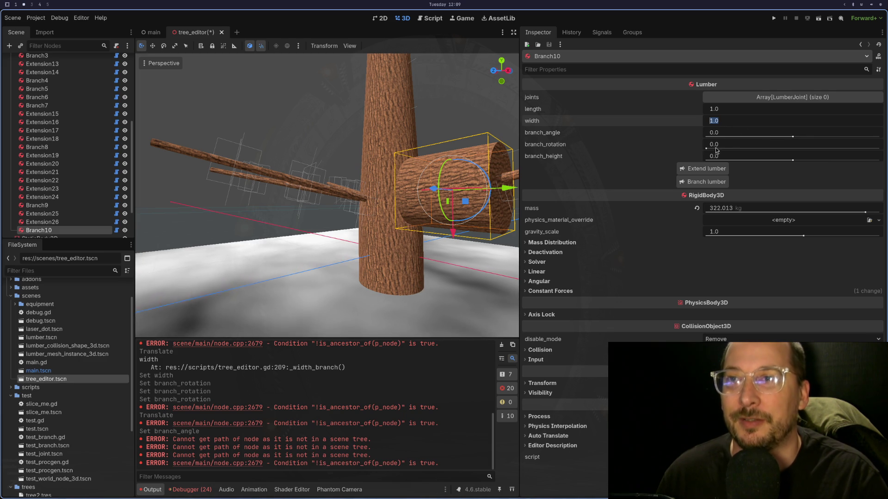
# Set Branch10's width to 0.1 and its branch_rotation to 5.33.
pyautogui.write('0.1')
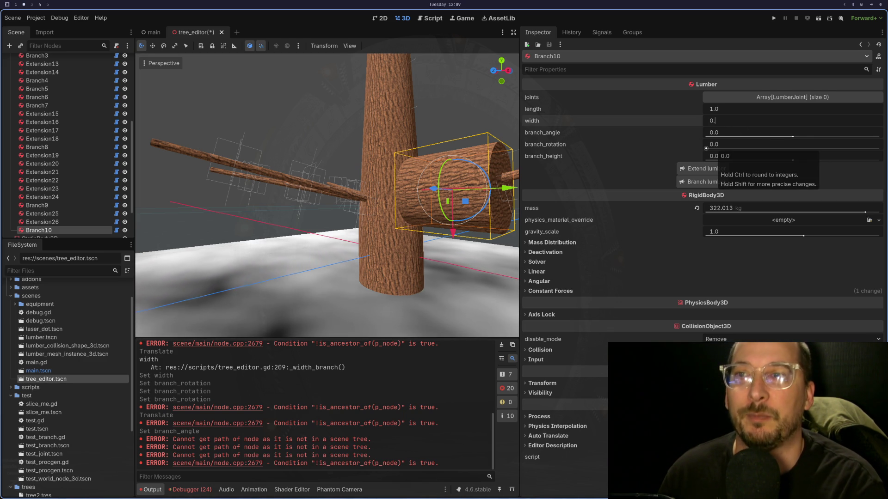
pyautogui.press('Tab')
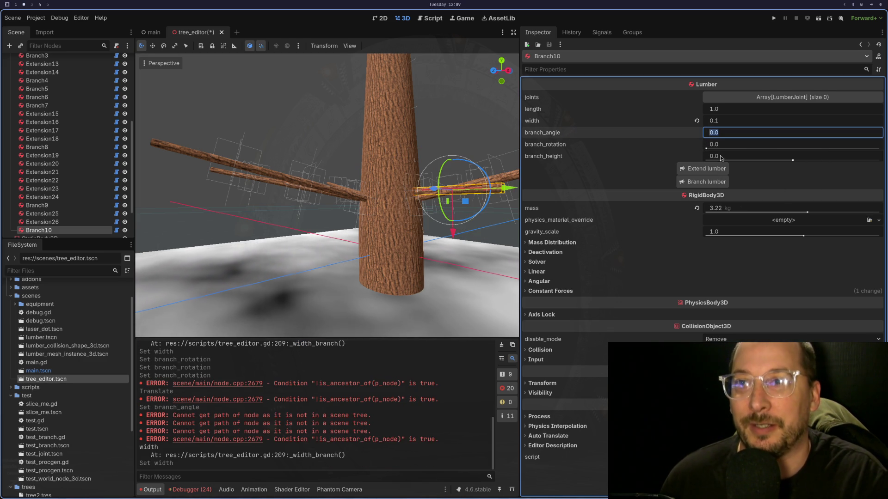
pyautogui.moveTo(706, 149)
pyautogui.mouseDown()
pyautogui.moveTo(837, 149)
pyautogui.moveTo(853, 164)
pyautogui.mouseUp()
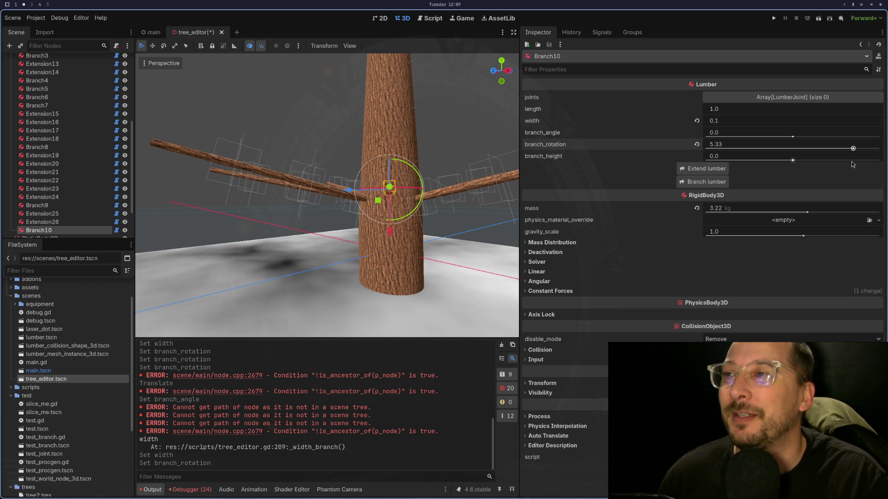
pyautogui.moveTo(332, 284)
pyautogui.mouseDown()
pyautogui.moveTo(451, 299)
pyautogui.moveTo(381, 197)
pyautogui.mouseUp()
pyautogui.scroll(2, 353, 228)
pyautogui.scroll(5, 374, 188)
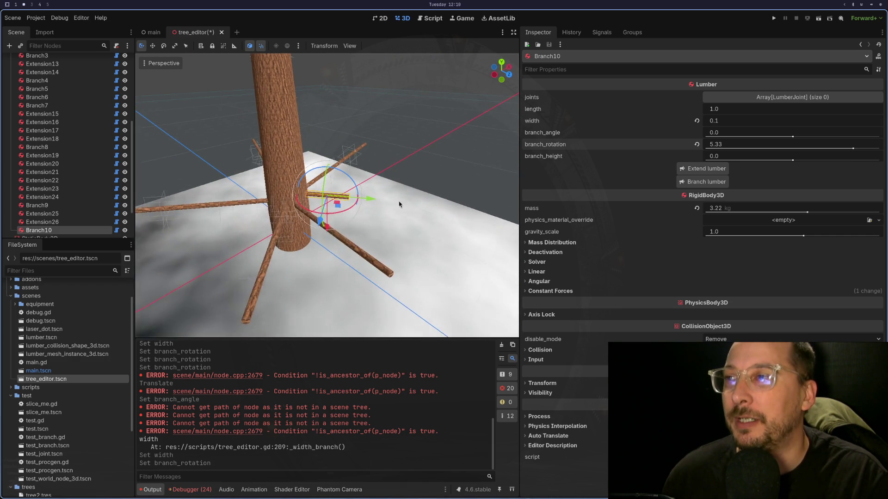
pyautogui.scroll(4, 348, 187)
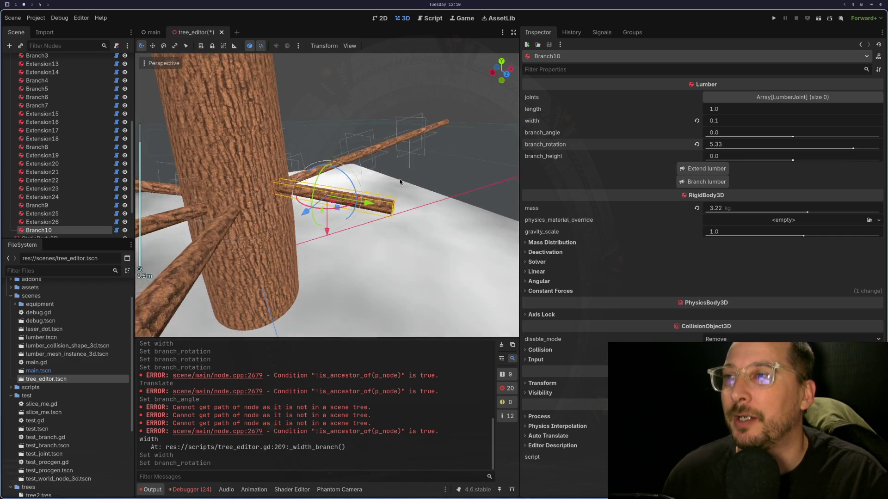
# Extend Branch10 with two new segments, Extension27 and Extension28.
pyautogui.click(686, 170)
pyautogui.scroll(-5, 433, 209)
pyautogui.click(426, 213)
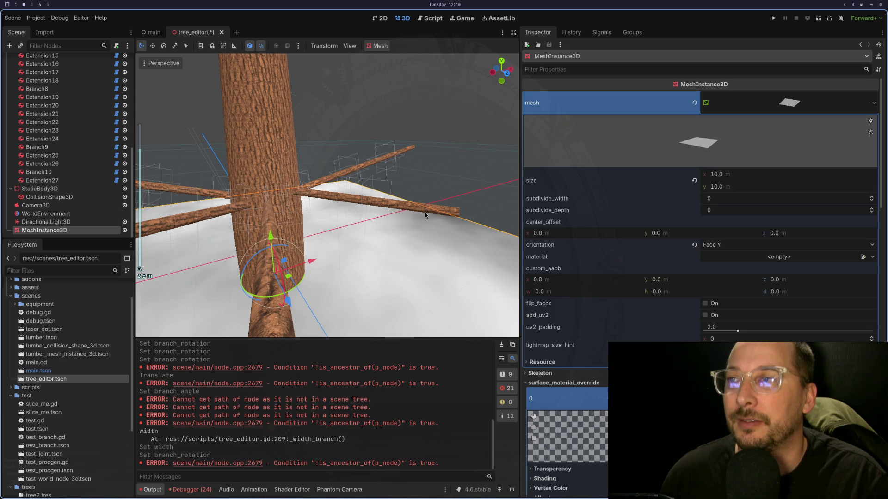
pyautogui.click(437, 193)
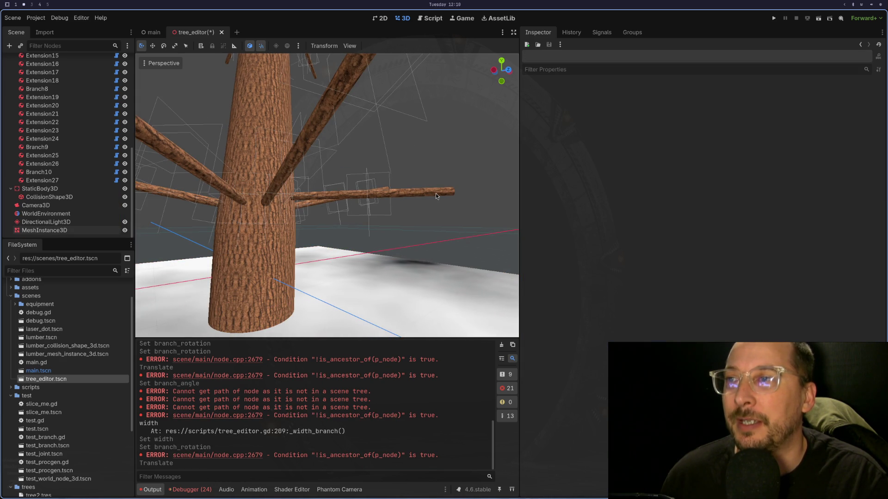
pyautogui.click(408, 196)
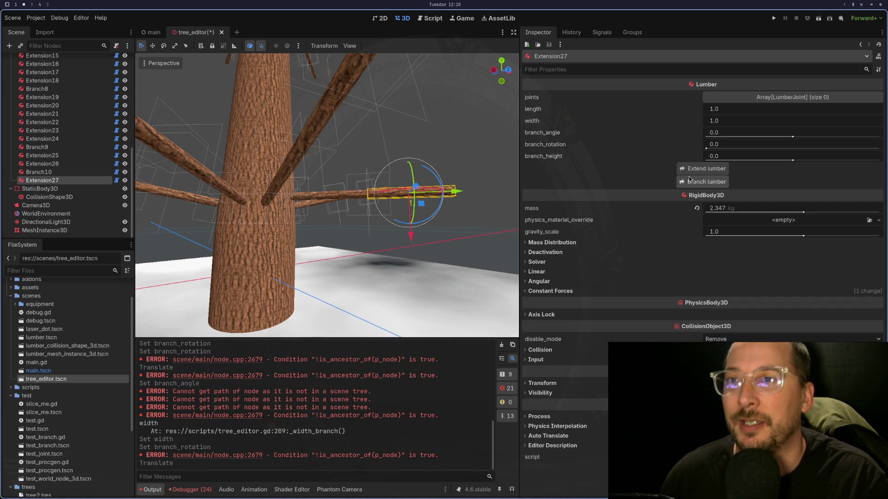
pyautogui.click(703, 168)
pyautogui.moveTo(468, 233)
pyautogui.mouseDown()
pyautogui.moveTo(437, 250)
pyautogui.moveTo(459, 259)
pyautogui.moveTo(441, 271)
pyautogui.mouseUp()
# Tilt Branch10 to a branch_angle of -0.182.
pyautogui.click(333, 200)
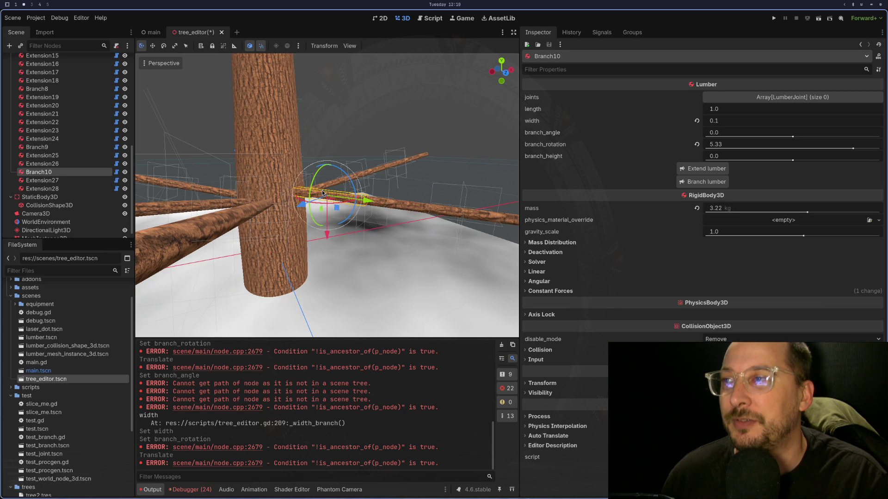
pyautogui.moveTo(793, 137)
pyautogui.mouseDown()
pyautogui.moveTo(774, 139)
pyautogui.moveTo(783, 140)
pyautogui.mouseUp()
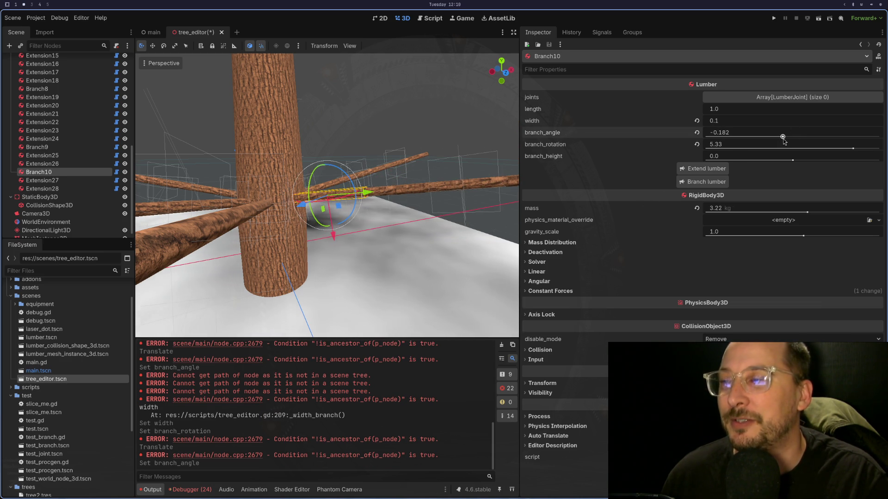
pyautogui.moveTo(423, 144)
pyautogui.mouseDown()
pyautogui.moveTo(374, 186)
pyautogui.moveTo(401, 173)
pyautogui.moveTo(354, 143)
pyautogui.moveTo(390, 149)
pyautogui.moveTo(424, 174)
pyautogui.moveTo(357, 162)
pyautogui.moveTo(378, 159)
pyautogui.moveTo(365, 167)
pyautogui.mouseUp()
pyautogui.scroll(5, 390, 148)
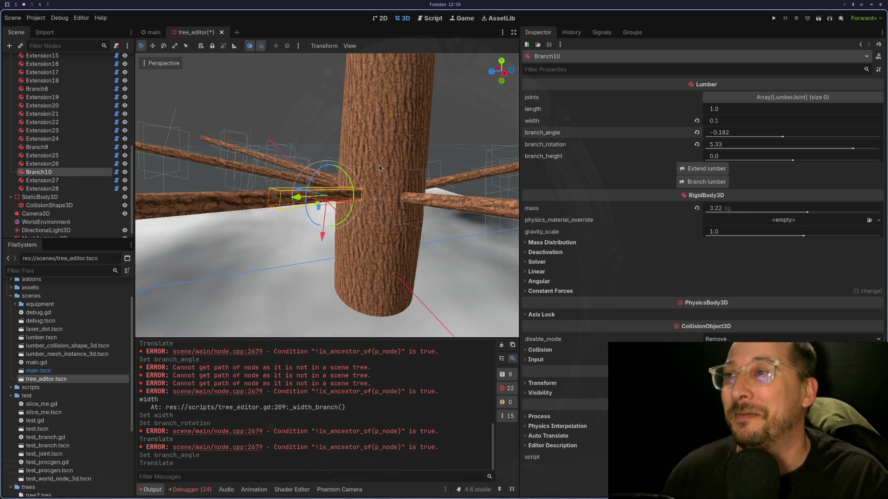
pyautogui.click(380, 165)
pyautogui.click(382, 164)
pyautogui.click(373, 201)
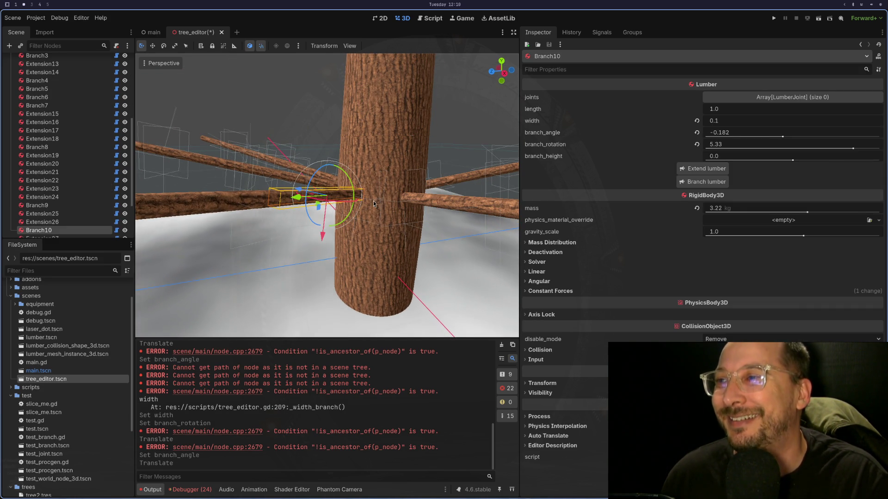
pyautogui.click(387, 164)
pyautogui.click(379, 176)
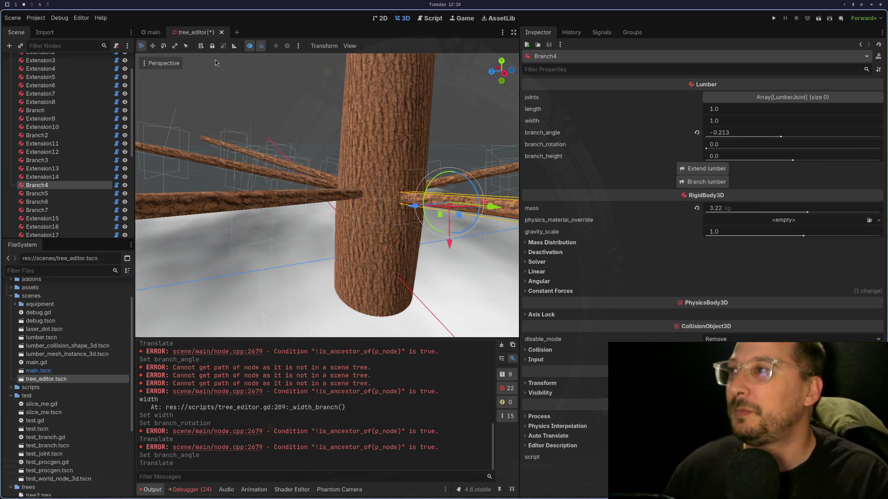
# Comment out the lumber_joint.owner line 122 in tree_editor.gd with # and save via :w.
pyautogui.hotkey('alt', 'Tab')
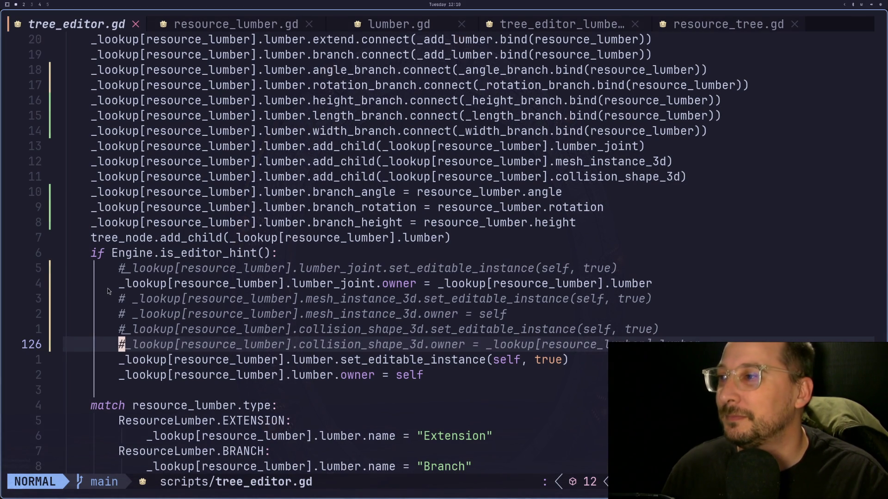
pyautogui.click(113, 288)
pyautogui.write('a')
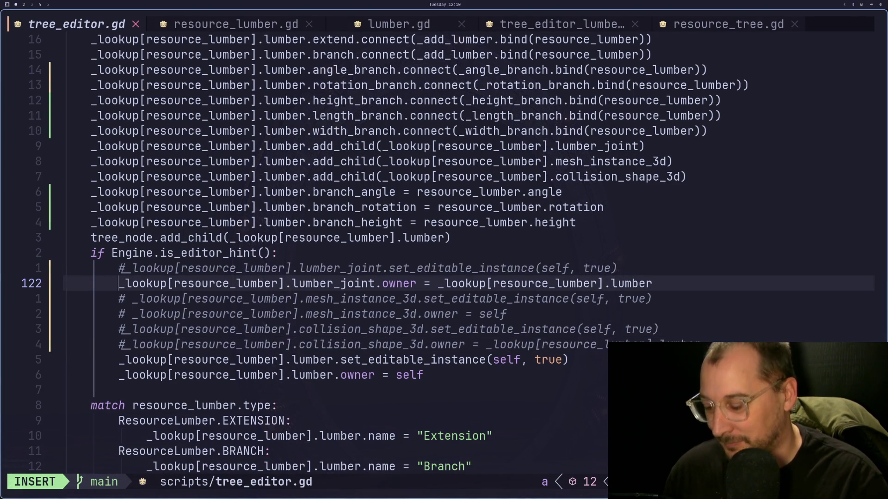
pyautogui.write('#')
pyautogui.press('Escape')
pyautogui.write(':w')
pyautogui.press('Return')
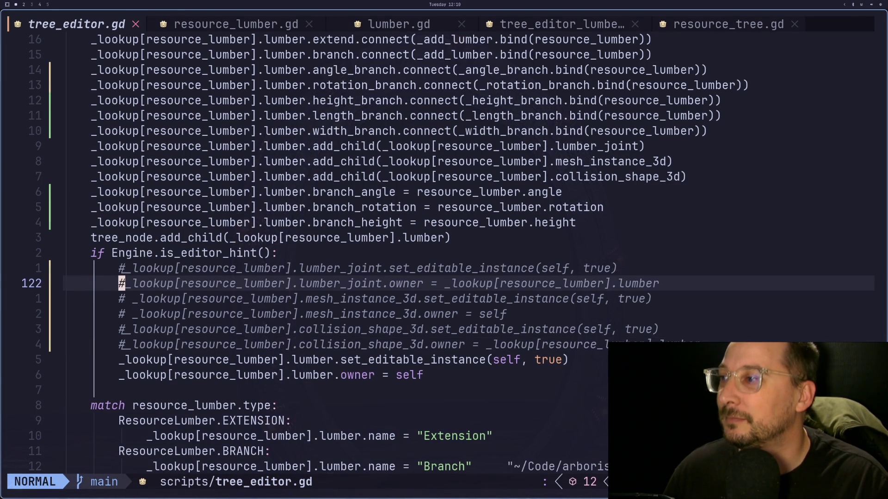
pyautogui.press('super+2')
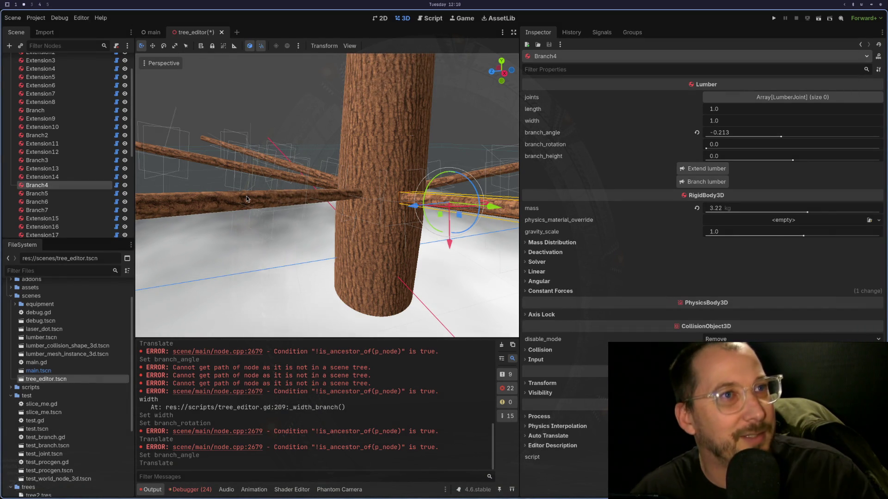
pyautogui.moveTo(470, 222)
pyautogui.mouseDown()
pyautogui.moveTo(406, 257)
pyautogui.moveTo(425, 251)
pyautogui.moveTo(340, 171)
pyautogui.moveTo(353, 194)
pyautogui.moveTo(444, 198)
pyautogui.moveTo(354, 212)
pyautogui.moveTo(428, 287)
pyautogui.moveTo(418, 263)
pyautogui.moveTo(269, 231)
pyautogui.mouseUp()
pyautogui.scroll(-3, 379, 208)
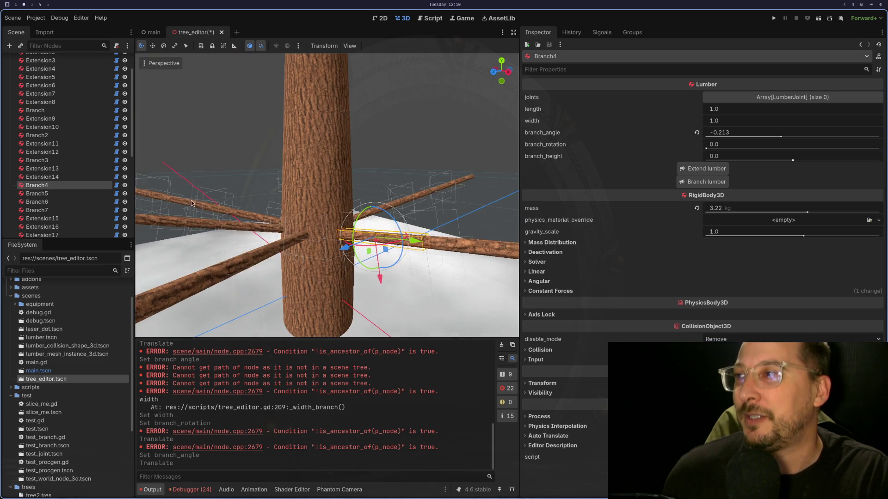
pyautogui.scroll(2, 69, 127)
pyautogui.click(32, 60)
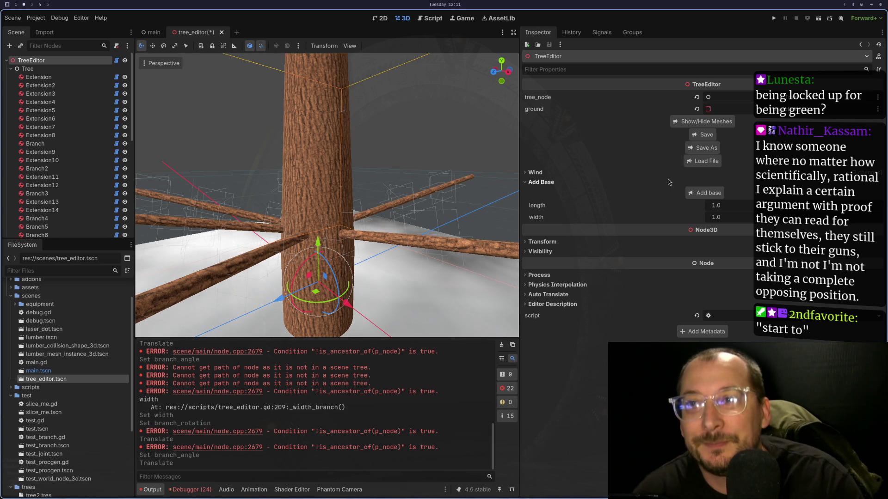
pyautogui.moveTo(380, 249); pyautogui.dragTo(333, 253)
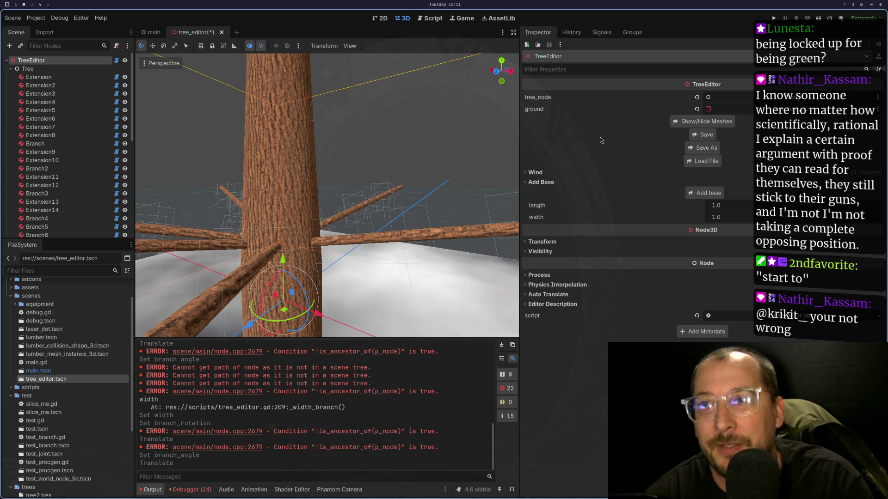
pyautogui.scroll(-3, 383, 176)
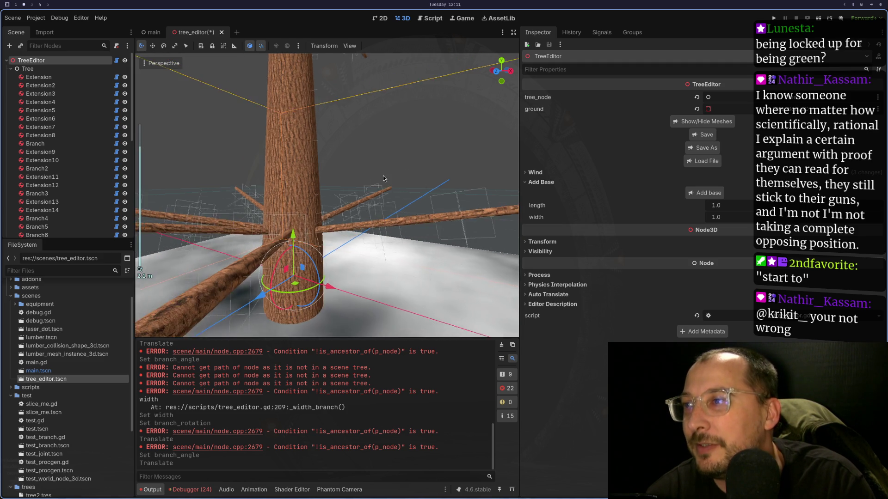
pyautogui.scroll(-3, 383, 176)
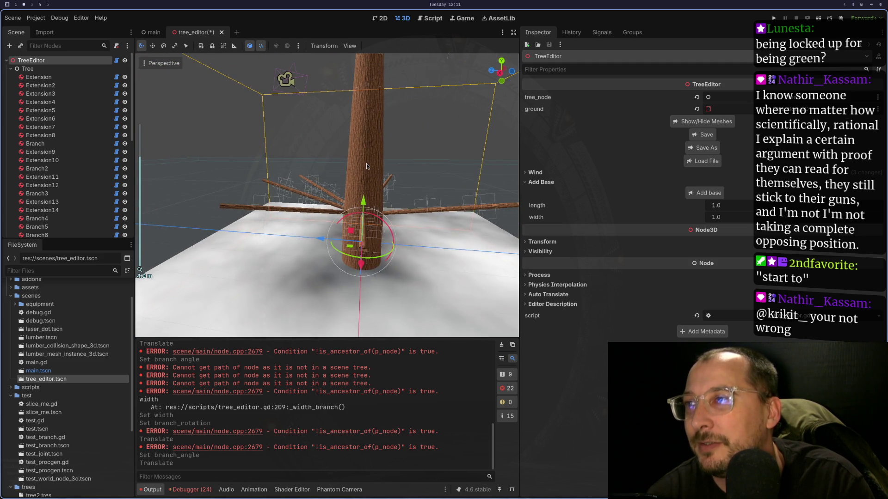
# Close tree_editor without saving, reopen tree_editor.tscn, and load the saved tree2.tres.
pyautogui.click(222, 32)
pyautogui.click(392, 270)
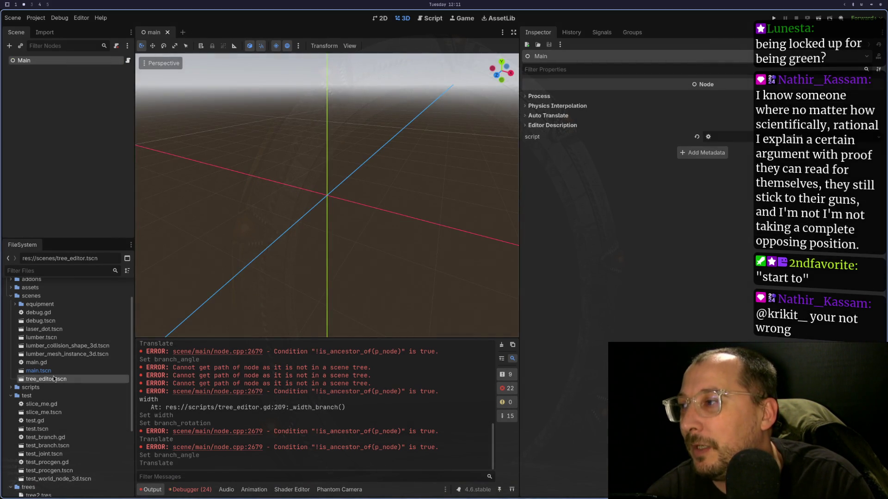
pyautogui.doubleClick(55, 379)
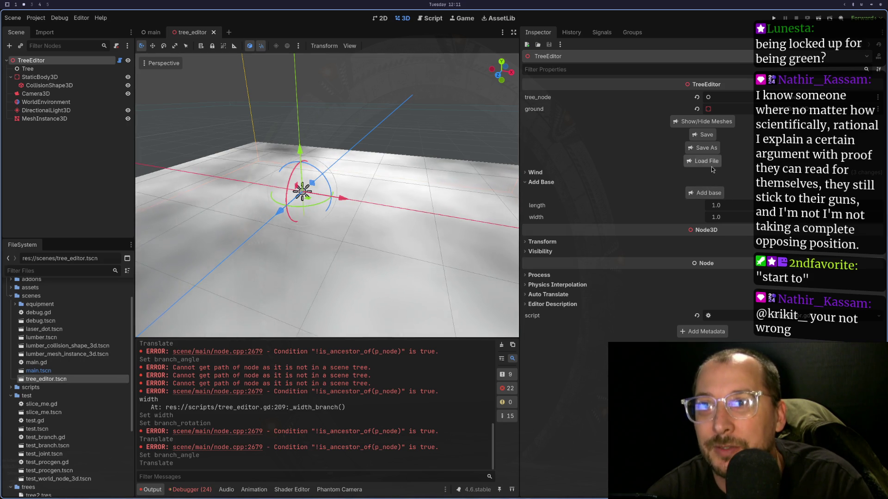
pyautogui.click(707, 162)
pyautogui.click(483, 303)
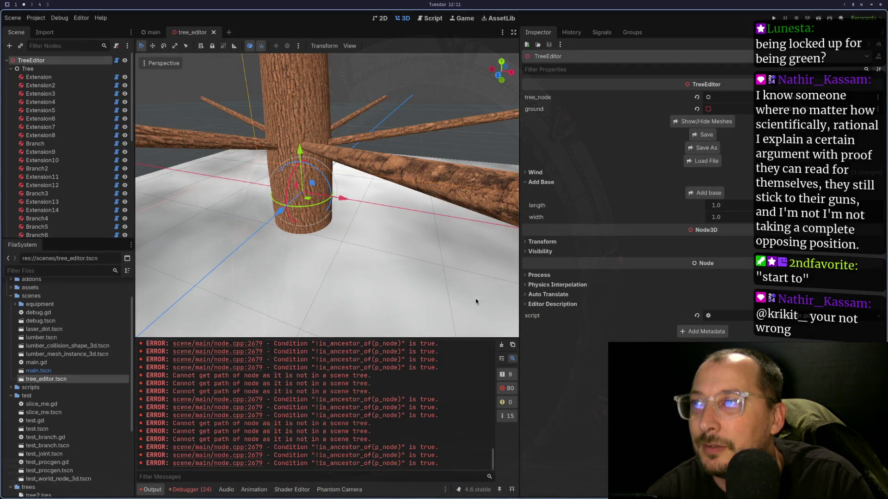
# Zoom out around the tree and select the ground plane MeshInstance3D.
pyautogui.moveTo(378, 174); pyautogui.dragTo(342, 200)
pyautogui.scroll(10, 343, 199)
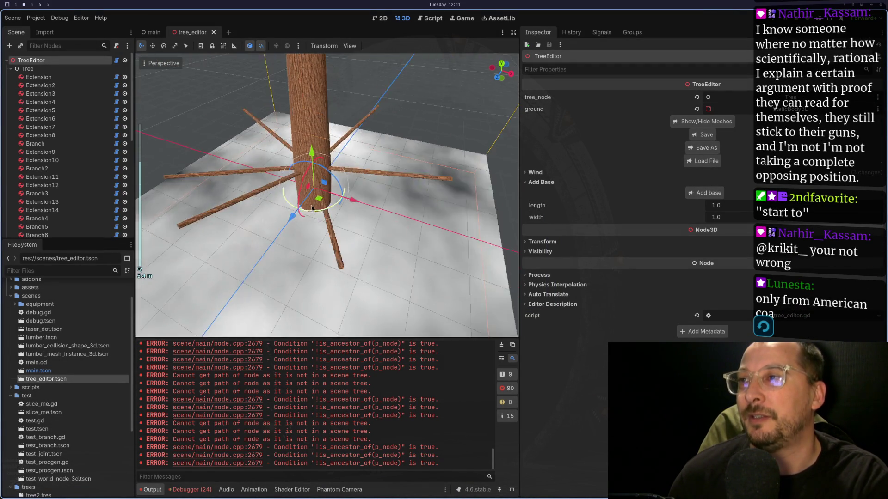
pyautogui.click(317, 128)
pyautogui.scroll(-5, 317, 129)
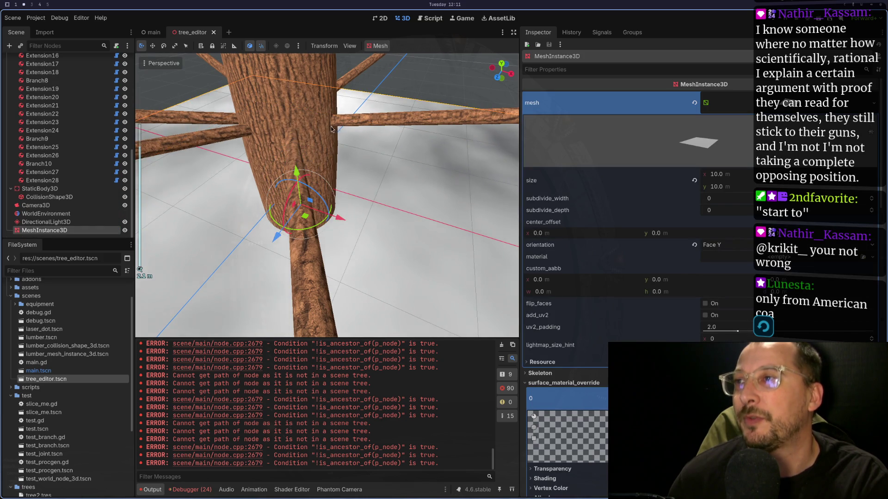
pyautogui.click(325, 113)
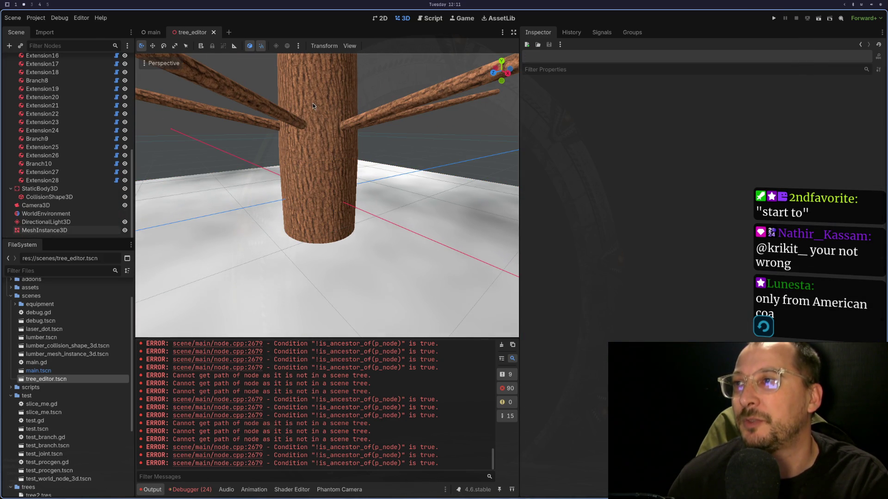
pyautogui.moveTo(326, 137)
pyautogui.mouseDown()
pyautogui.moveTo(333, 115)
pyautogui.moveTo(326, 118)
pyautogui.mouseUp()
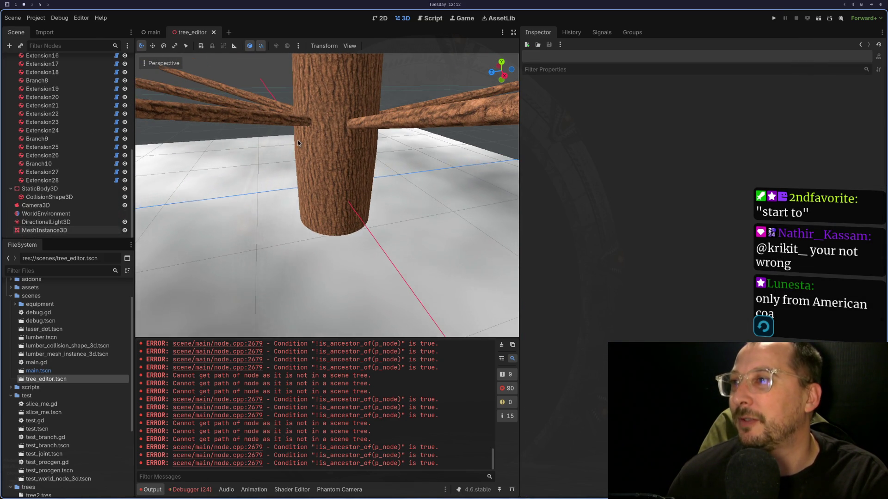
pyautogui.scroll(-3, 281, 132)
pyautogui.click(330, 154)
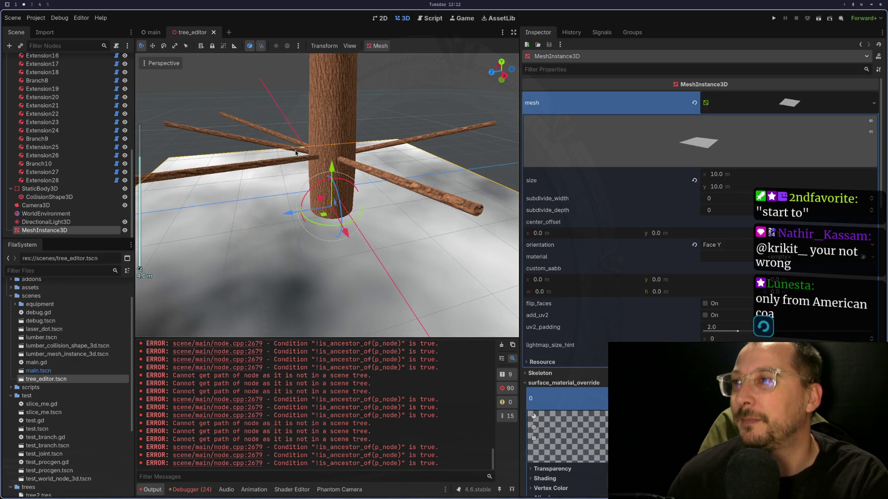
pyautogui.press('super+1')
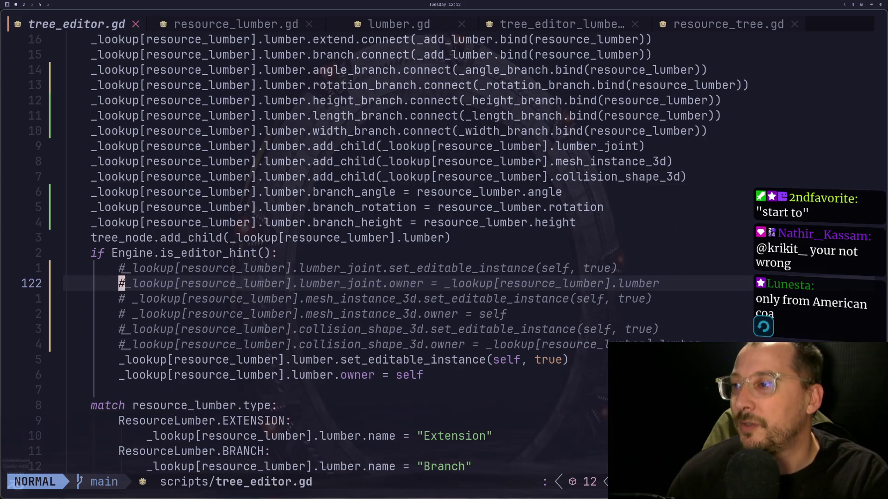
# Uncomment the collision_shape_3d set_editable_instance and owner lines 125–126, then save with :w.
pyautogui.press('j')
pyautogui.press('j')
pyautogui.press('j')
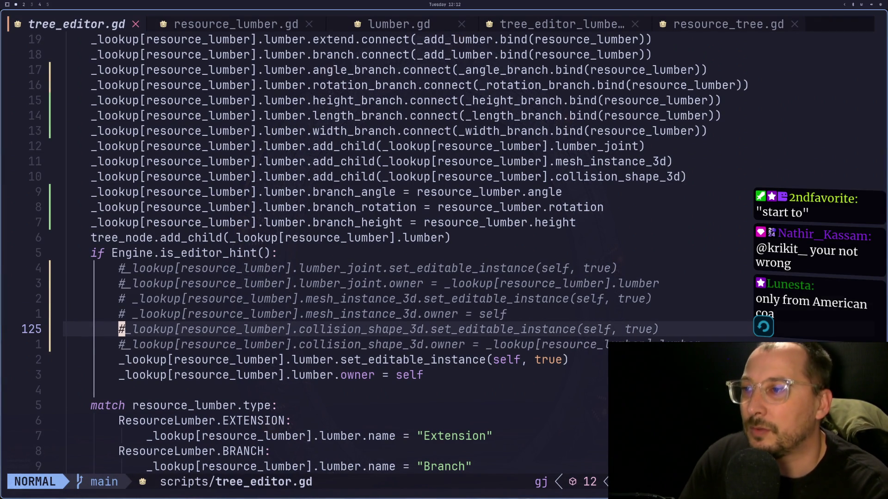
pyautogui.write('s`j')
pyautogui.press('Escape')
pyautogui.press('a')
pyautogui.press('BackSpace')
pyautogui.press('BackSpace')
pyautogui.press('BackSpace')
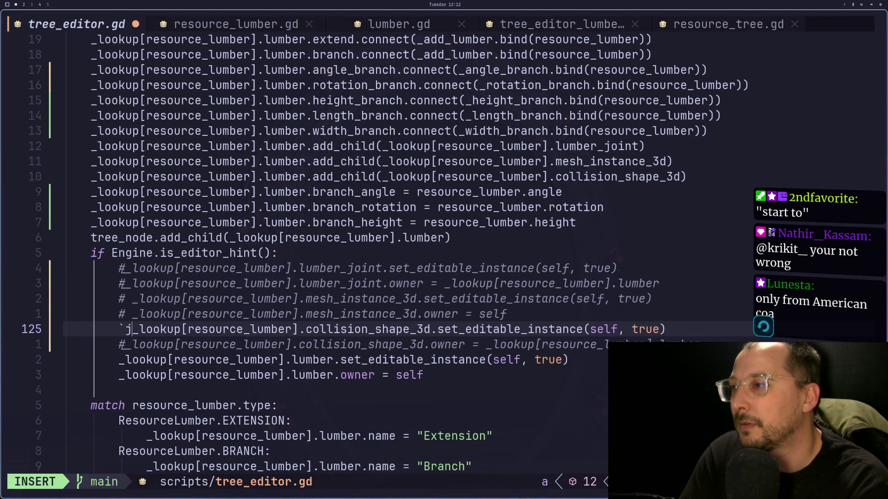
pyautogui.press('Escape')
pyautogui.press('g')
pyautogui.press('j')
pyautogui.press('s')
pyautogui.press('Escape')
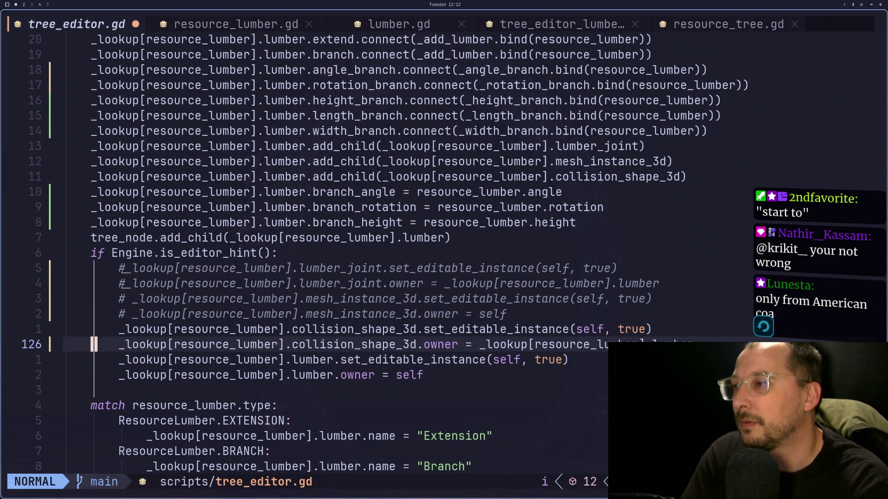
pyautogui.write(':w')
pyautogui.press('Return')
pyautogui.press('super+2')
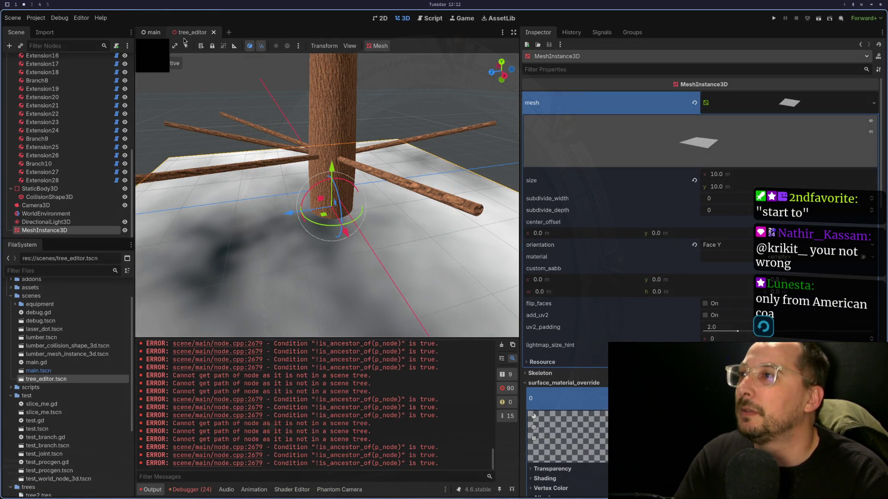
# Reopen tree_editor.tscn, load the saved tree file, and select Branch10 on the trunk.
pyautogui.click(214, 32)
pyautogui.doubleClick(88, 379)
pyautogui.rightClick(88, 381)
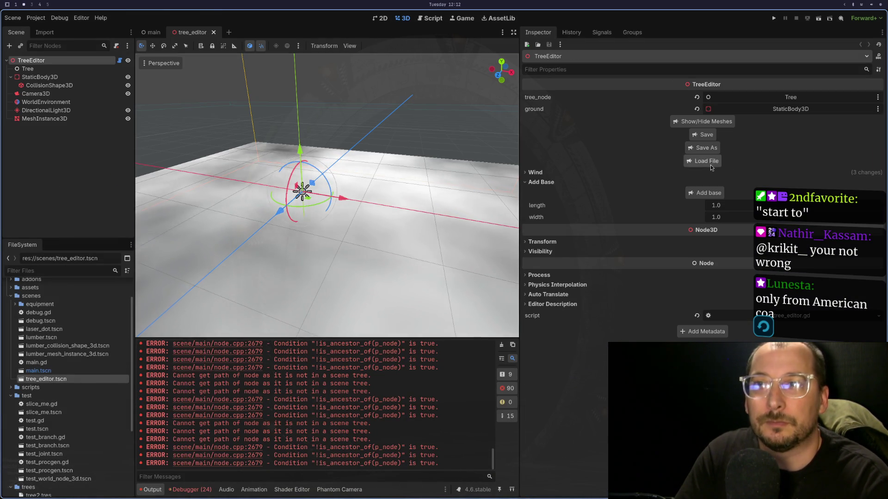
pyautogui.click(702, 161)
pyautogui.click(486, 303)
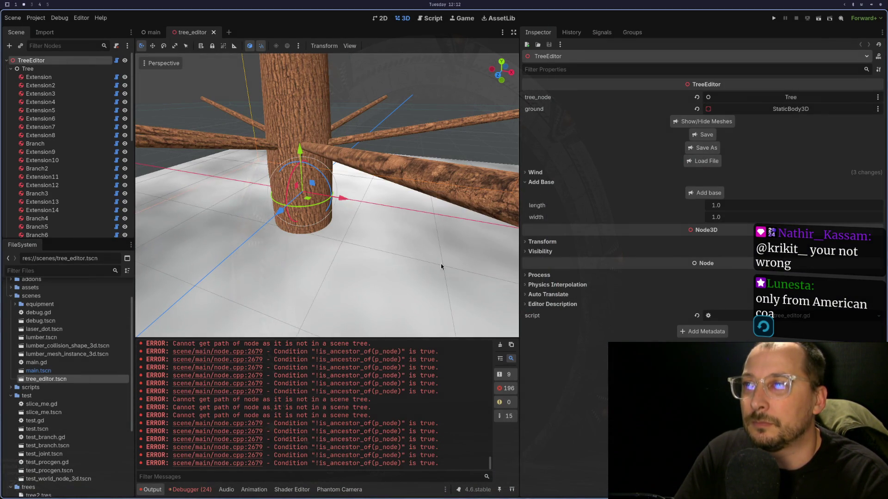
pyautogui.click(340, 155)
pyautogui.moveTo(390, 165); pyautogui.dragTo(351, 159)
pyautogui.click(347, 158)
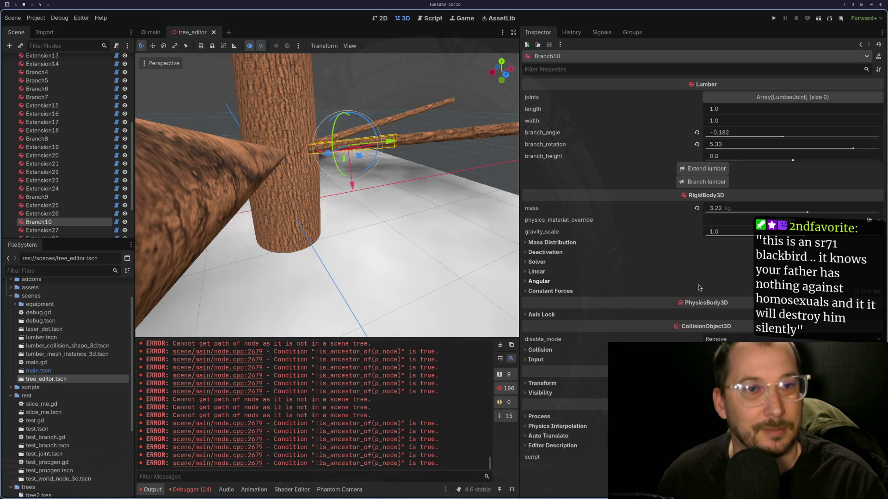
pyautogui.press('super+e')
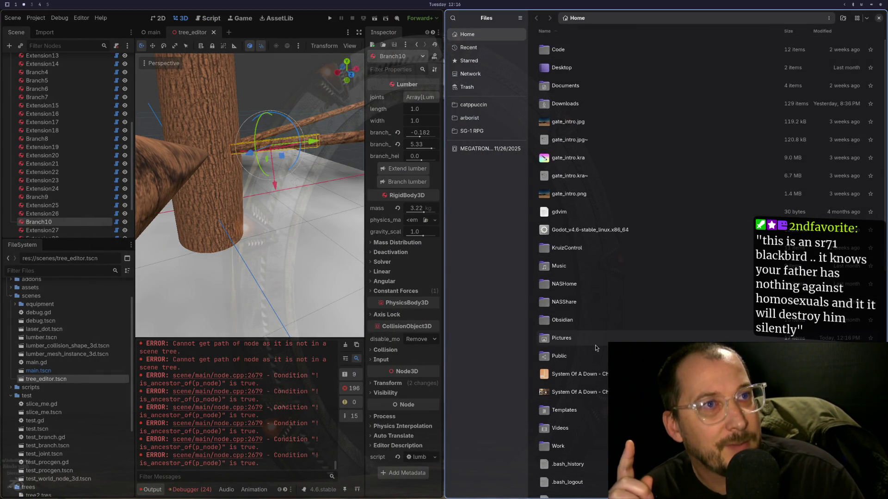
# In Pictures, view the Trains book cover photo, then open the 'A New America' page photo.
pyautogui.doubleClick(585, 338)
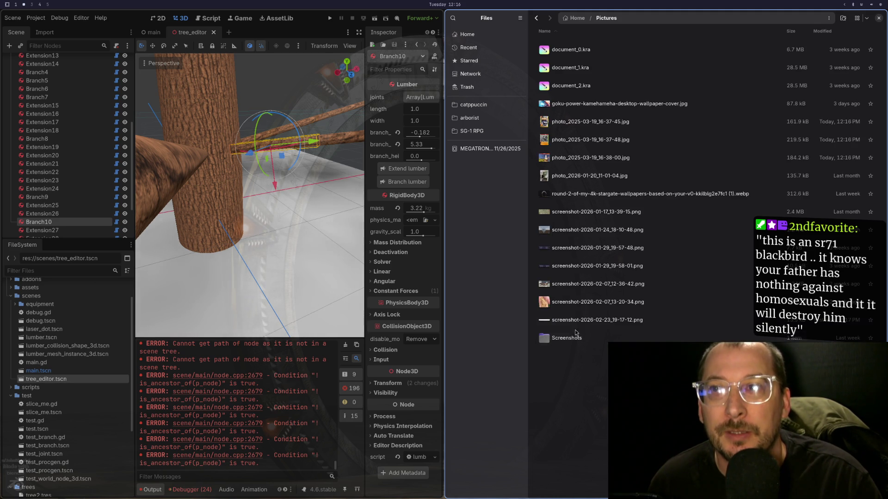
pyautogui.doubleClick(620, 122)
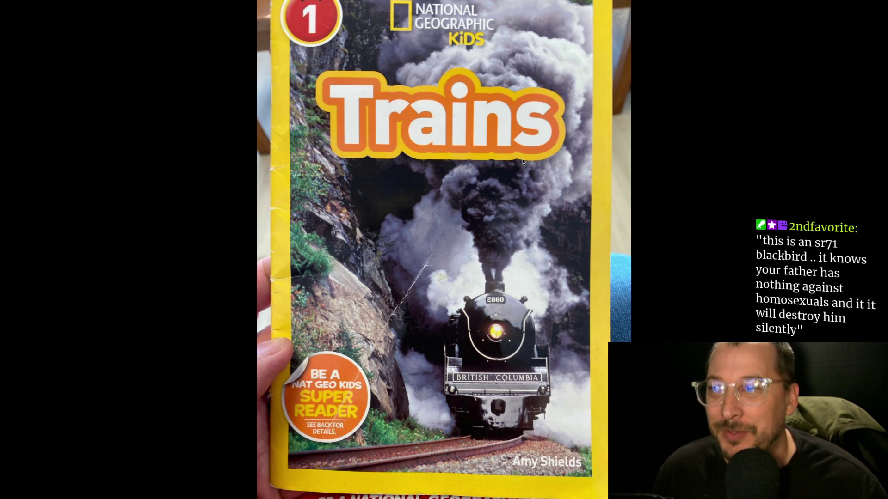
pyautogui.press('Escape')
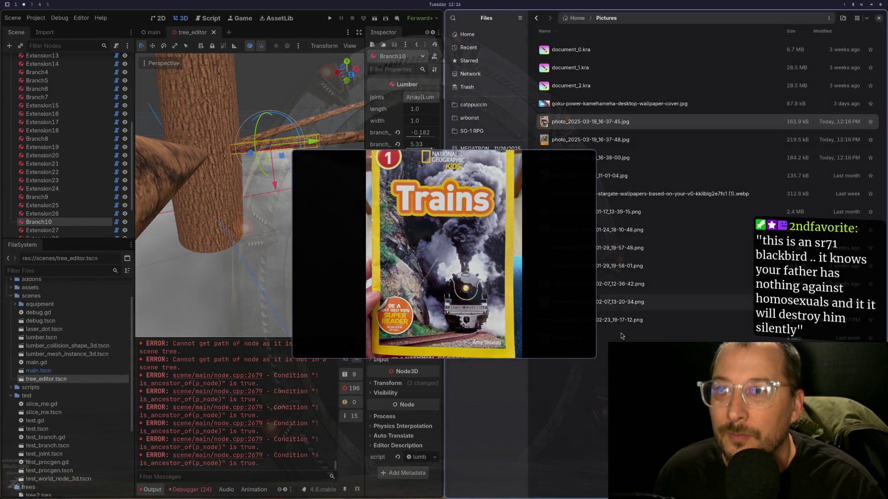
pyautogui.press('Escape')
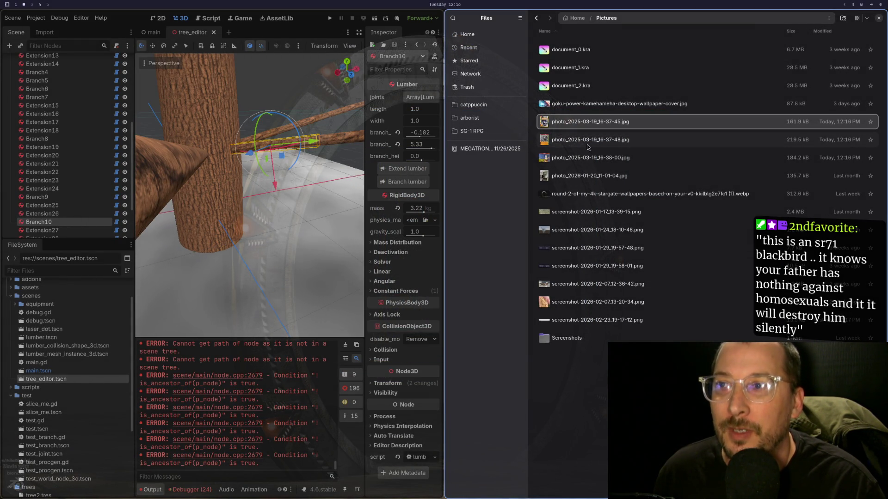
pyautogui.click(588, 146)
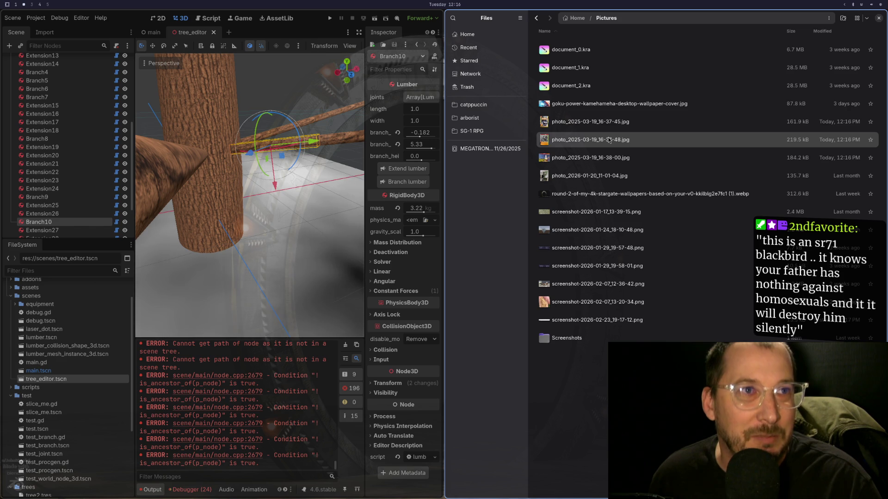
pyautogui.doubleClick(609, 140)
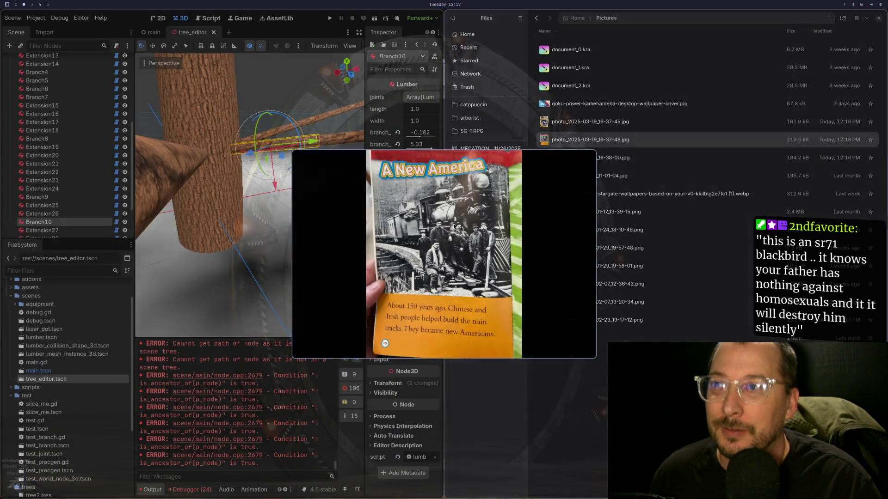
# Show the 'A New America' book-page photo full screen.
pyautogui.doubleClick(453, 228)
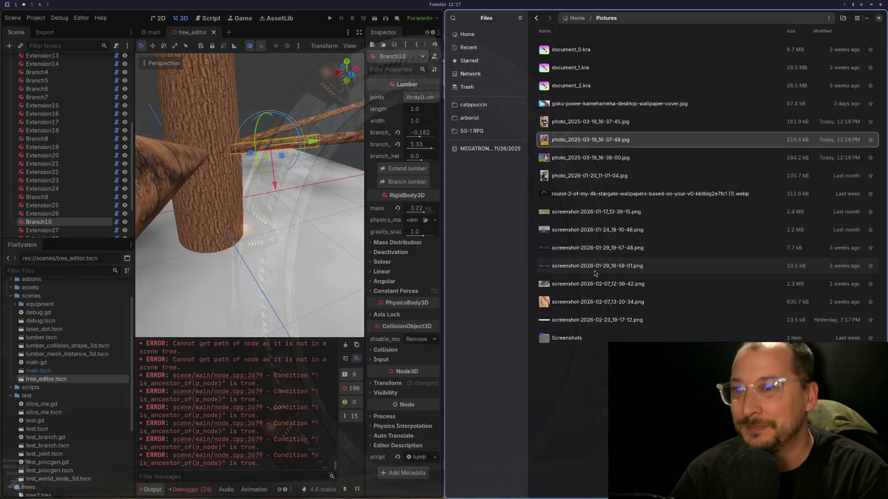
# View the next book-page photo full screen, then shift Godot's ground plane under the tree.
pyautogui.doubleClick(585, 157)
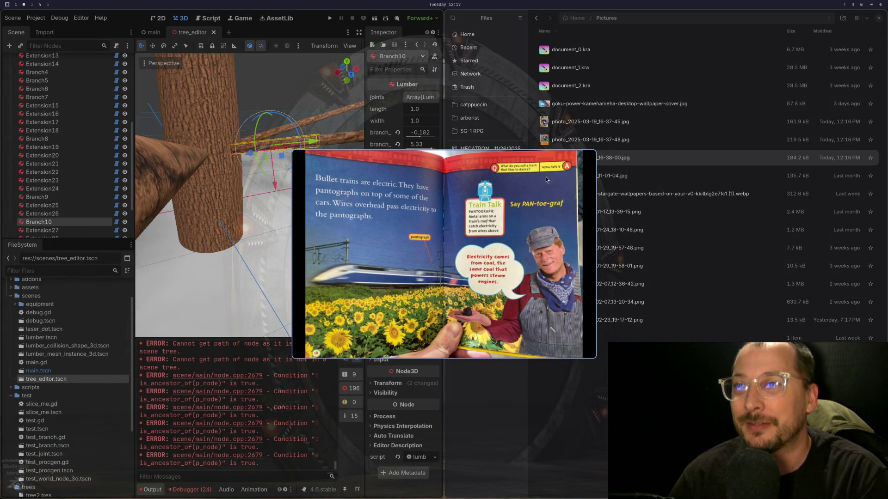
pyautogui.press('F11')
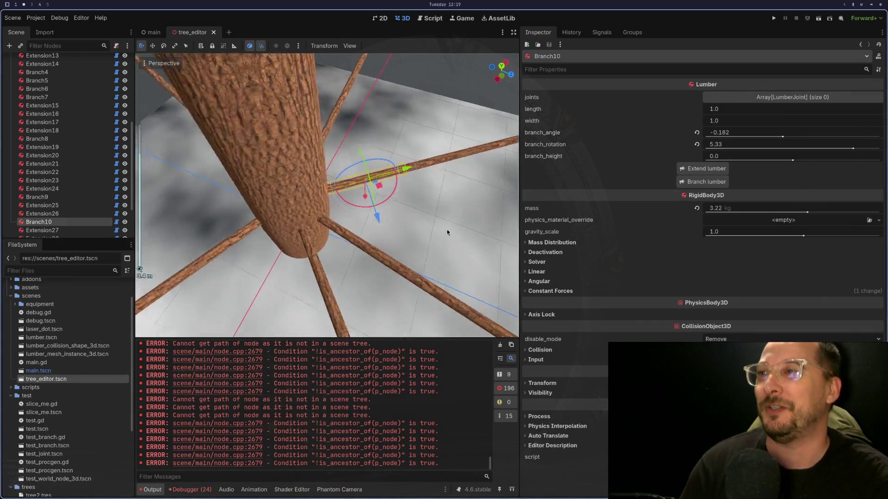
pyautogui.scroll(-3, 376, 252)
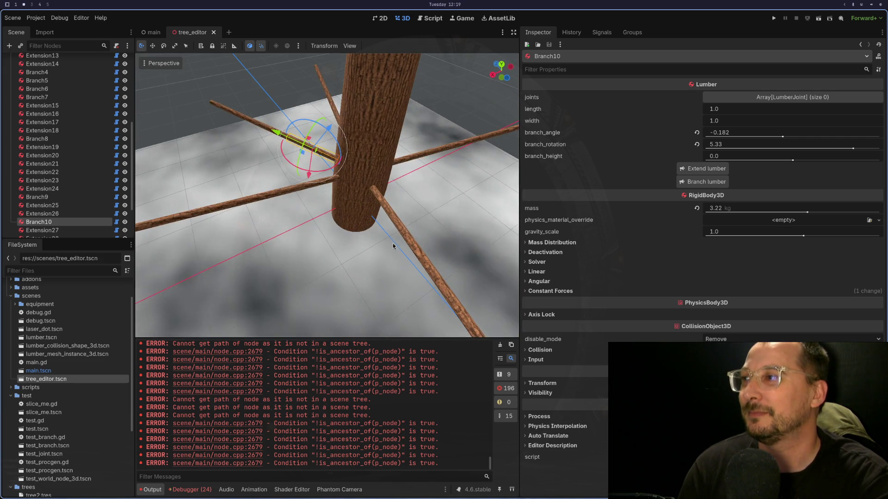
pyautogui.click(375, 162)
pyautogui.moveTo(376, 161)
pyautogui.mouseDown()
pyautogui.moveTo(345, 162)
pyautogui.moveTo(362, 155)
pyautogui.moveTo(347, 142)
pyautogui.moveTo(374, 148)
pyautogui.moveTo(337, 129)
pyautogui.moveTo(336, 143)
pyautogui.mouseUp()
# Branch a new lumber piece, Branch11, off the trunk and thin it to width 0.1.
pyautogui.click(336, 142)
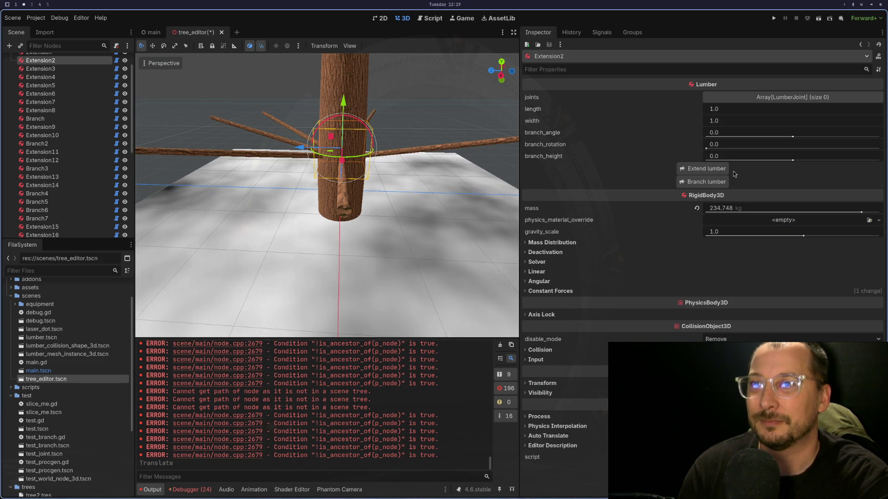
pyautogui.click(702, 182)
pyautogui.moveTo(440, 160); pyautogui.dragTo(478, 162)
pyautogui.click(380, 171)
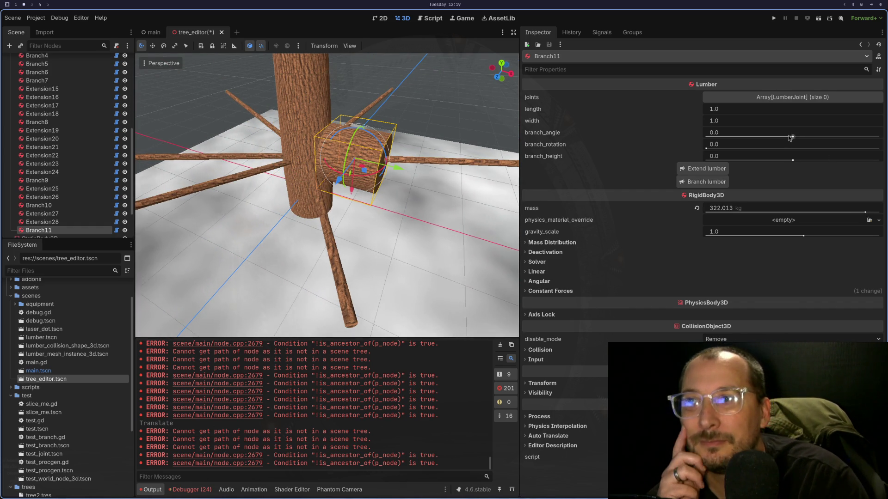
pyautogui.moveTo(707, 148)
pyautogui.mouseDown()
pyautogui.moveTo(740, 149)
pyautogui.moveTo(633, 148)
pyautogui.moveTo(803, 149)
pyautogui.moveTo(864, 160)
pyautogui.moveTo(874, 149)
pyautogui.mouseUp()
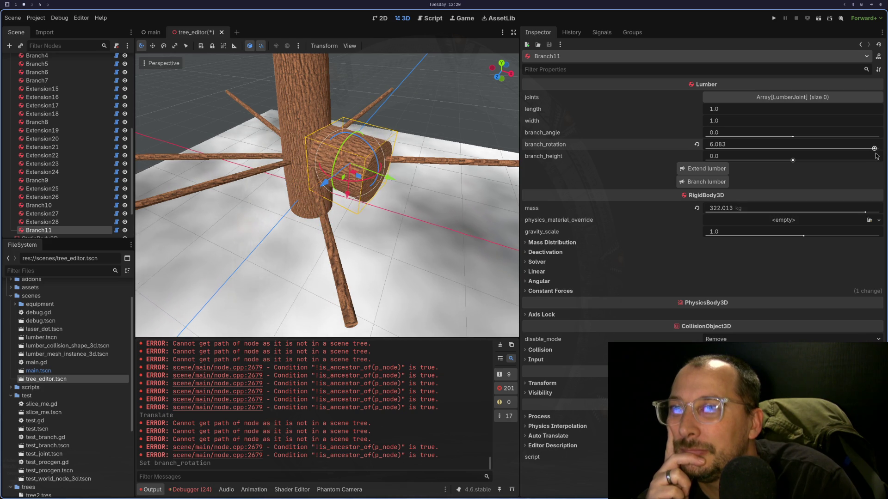
pyautogui.click(778, 121)
pyautogui.write('0.1')
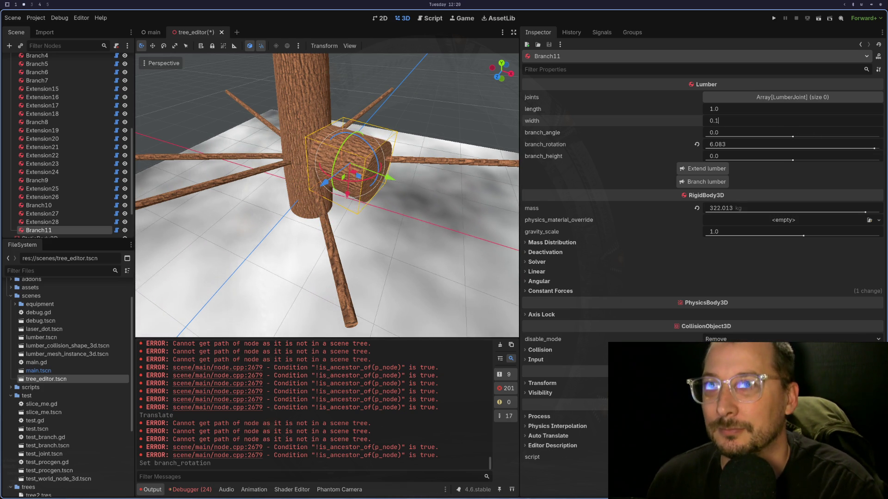
pyautogui.press('Tab')
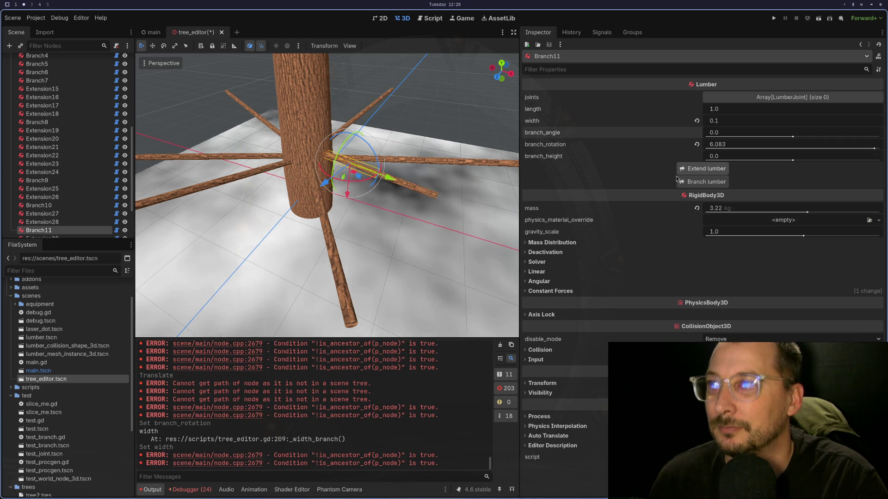
# Swing Branch11 around the trunk to rotation 5.694 and run the scene.
pyautogui.moveTo(414, 150)
pyautogui.mouseDown()
pyautogui.moveTo(430, 155)
pyautogui.moveTo(343, 168)
pyautogui.mouseUp()
pyautogui.click(414, 150)
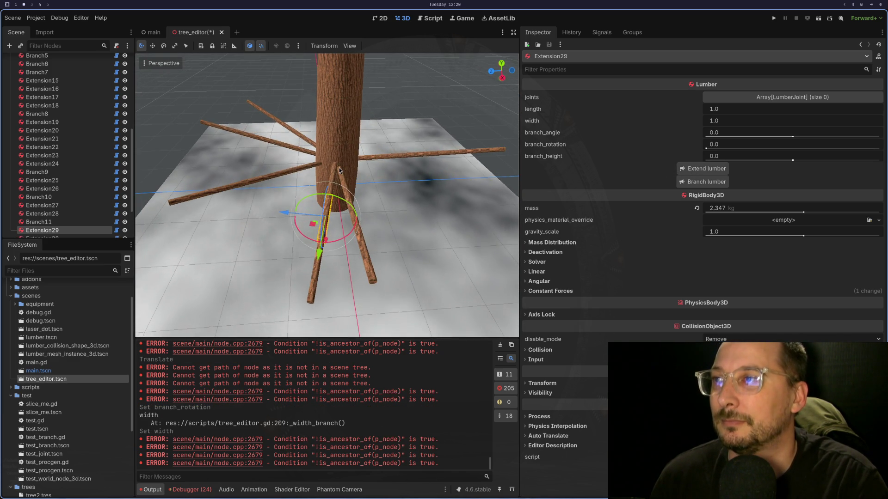
pyautogui.click(342, 168)
pyautogui.moveTo(873, 148); pyautogui.dragTo(862, 148)
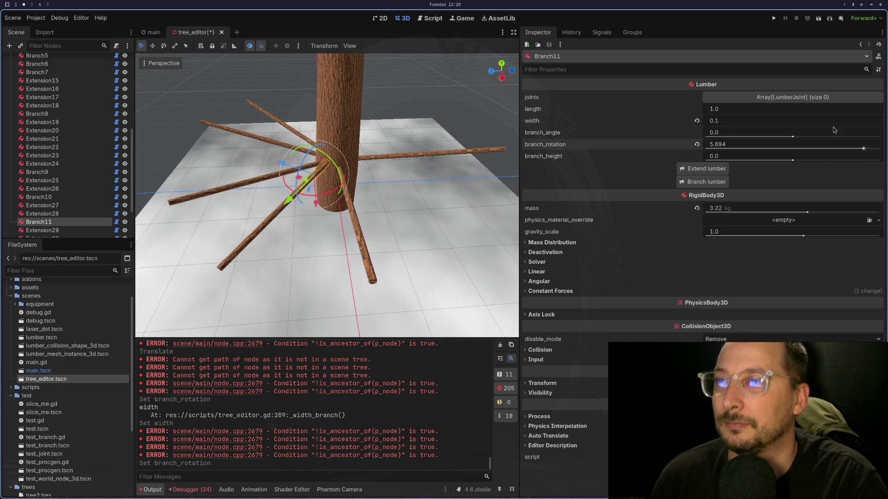
pyautogui.click(817, 19)
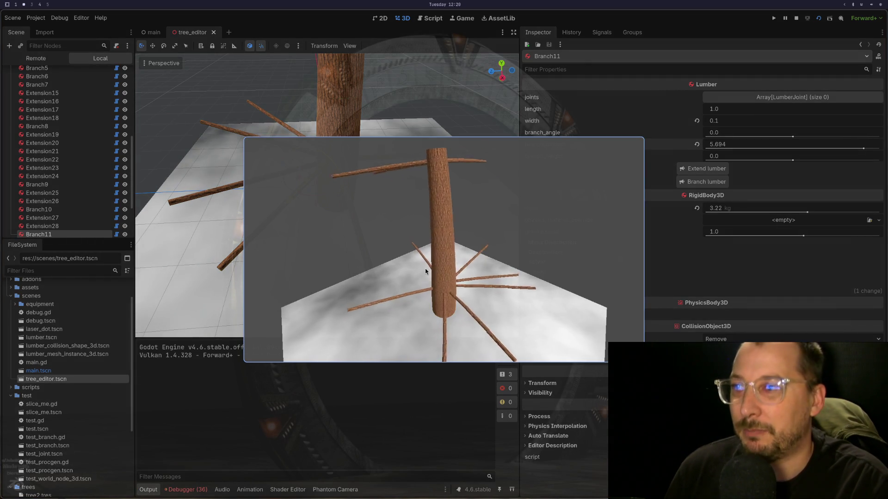
# Toggle the game window fullscreen and back, then stop the running game.
pyautogui.press('super+f')
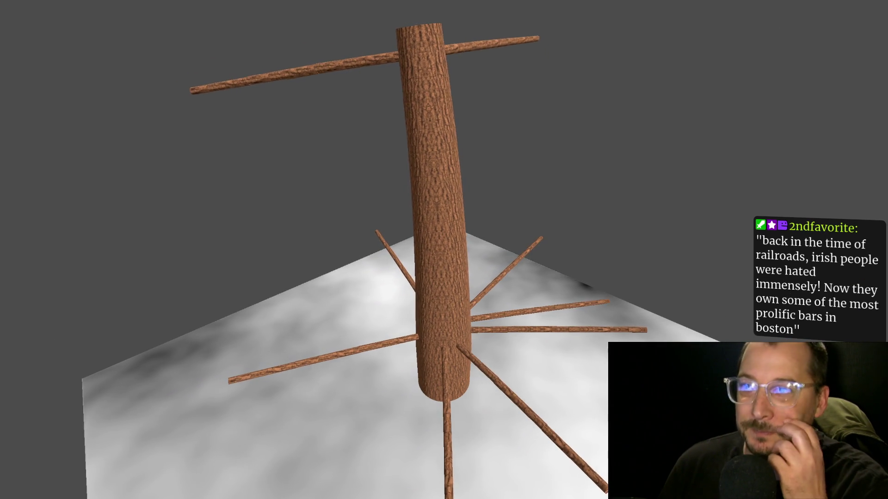
pyautogui.press('super+f')
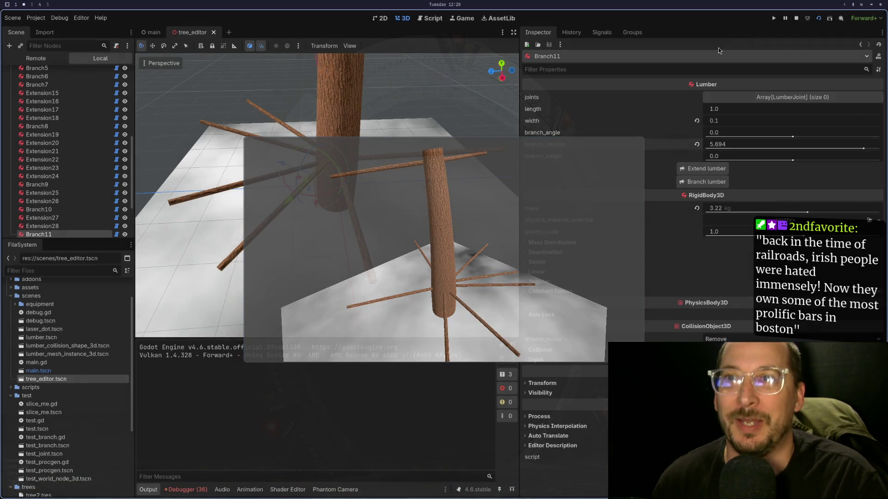
pyautogui.click(796, 19)
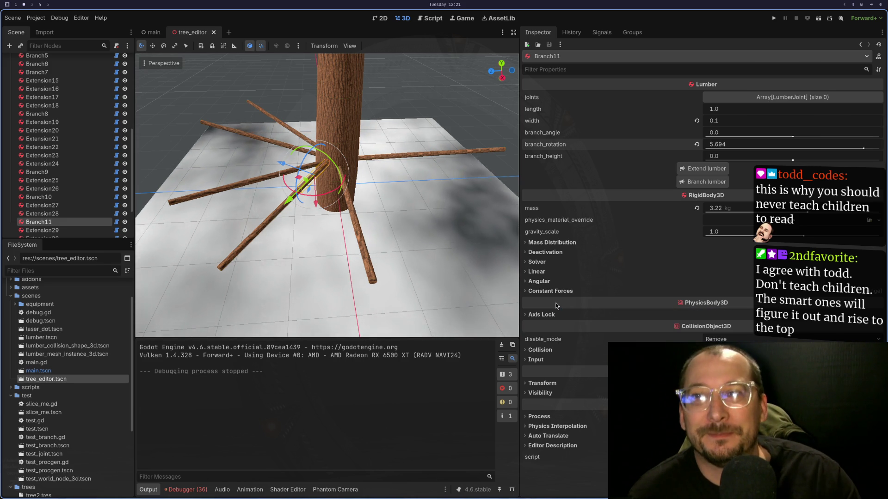
# Tilt Branch11 slightly downward to branch_angle -0.169, checking it from several angles.
pyautogui.moveTo(412, 282); pyautogui.dragTo(480, 263)
pyautogui.moveTo(793, 137); pyautogui.dragTo(784, 137)
pyautogui.moveTo(426, 184)
pyautogui.mouseDown()
pyautogui.moveTo(397, 188)
pyautogui.moveTo(487, 187)
pyautogui.moveTo(418, 234)
pyautogui.moveTo(486, 206)
pyautogui.mouseUp()
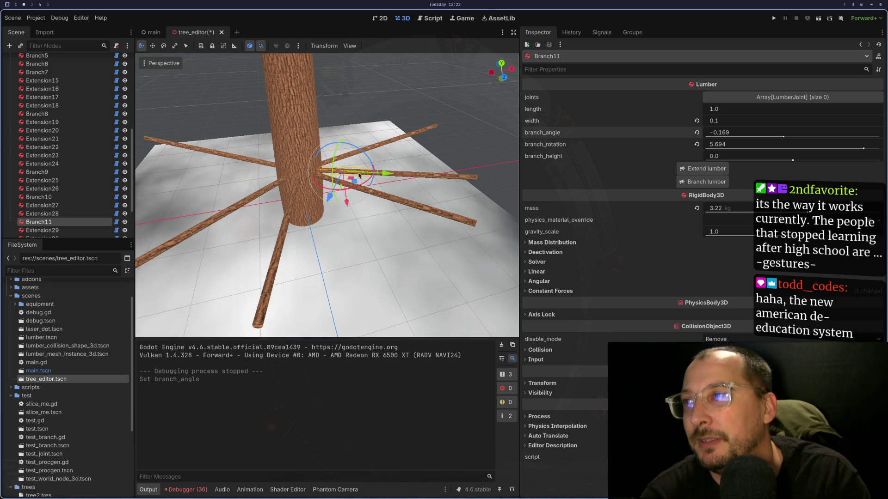
pyautogui.click(286, 153)
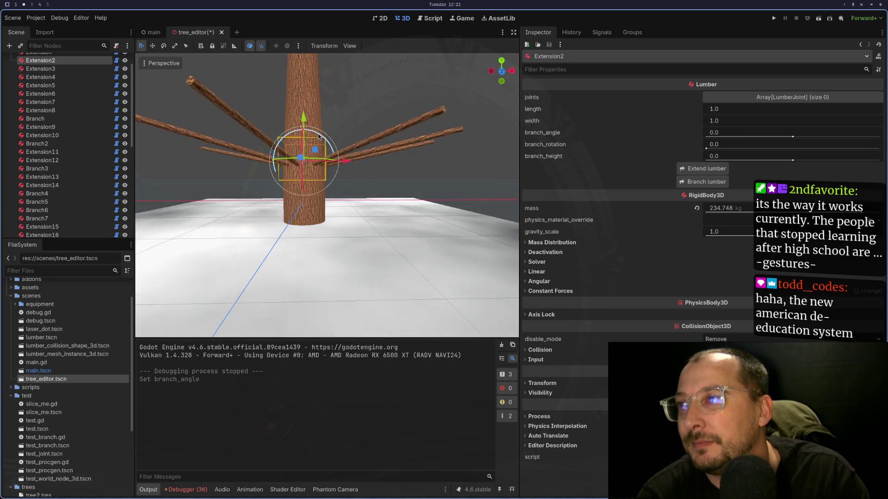
# Sprout Branch12 off the trunk, thin it to width 0.1 and rotate it around the trunk.
pyautogui.scroll(2, 351, 165)
pyautogui.scroll(2, 401, 178)
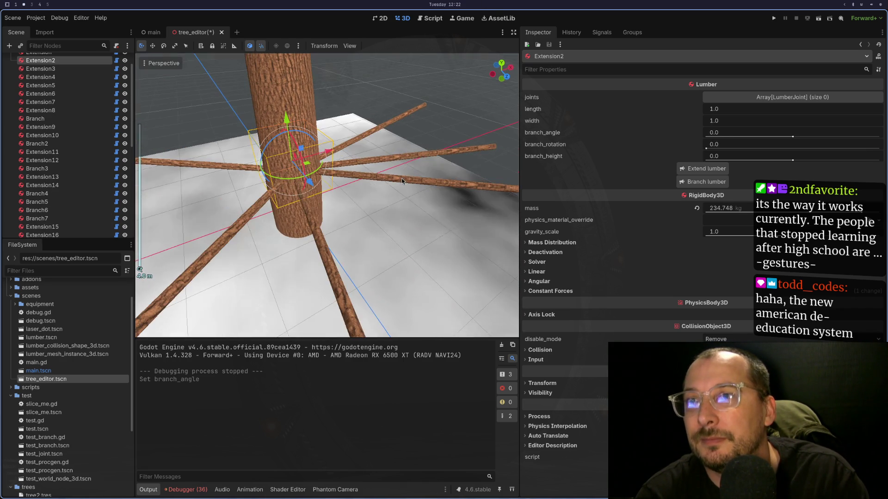
pyautogui.click(697, 181)
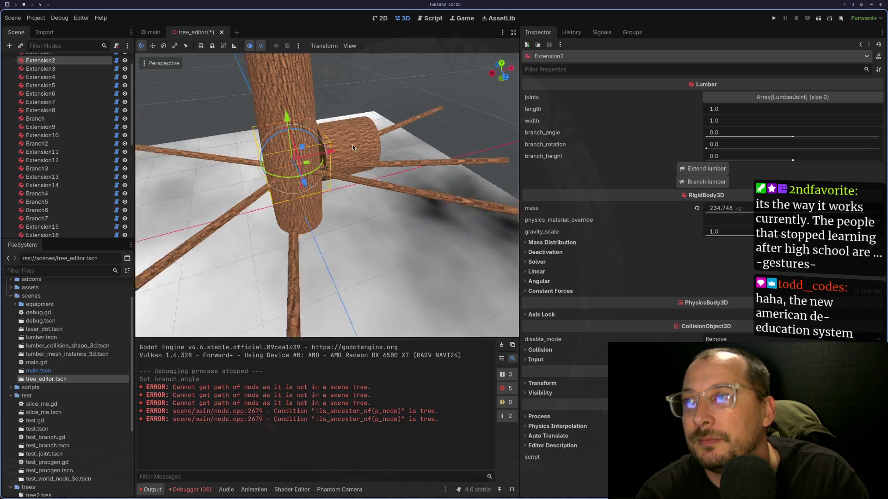
pyautogui.click(366, 131)
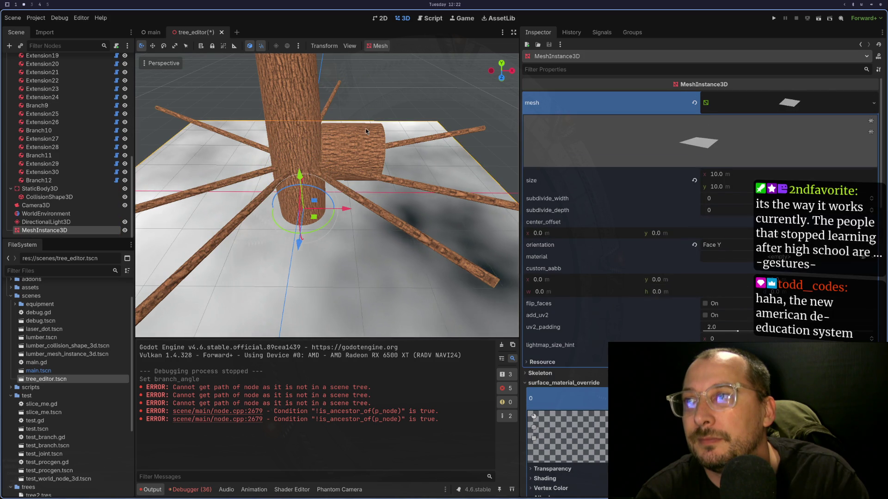
pyautogui.click(366, 131)
pyautogui.click(723, 110)
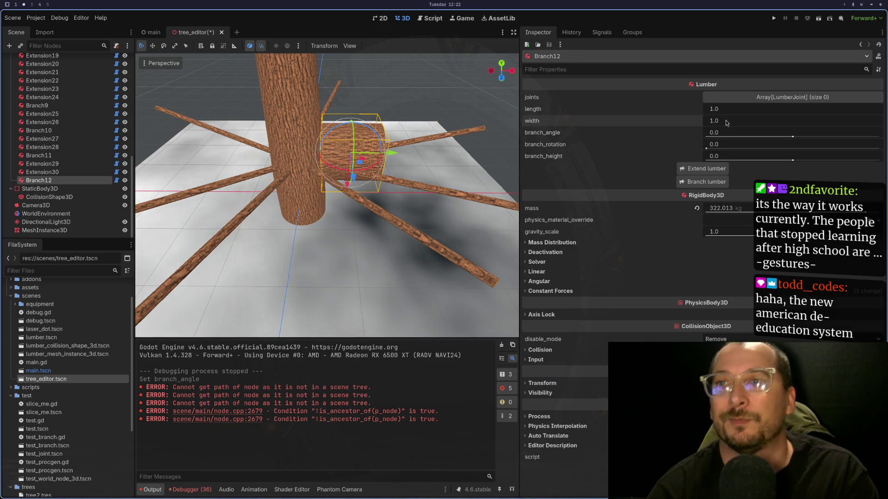
pyautogui.click(726, 121)
pyautogui.write('0.1')
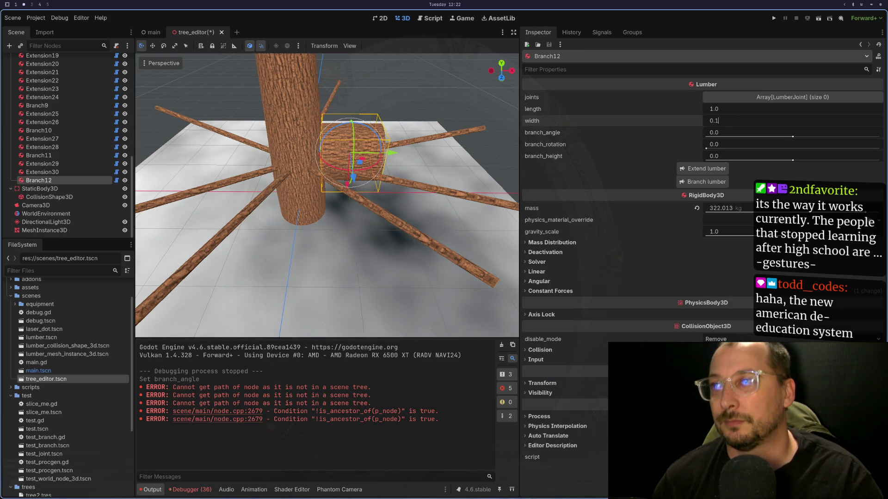
pyautogui.press('Tab')
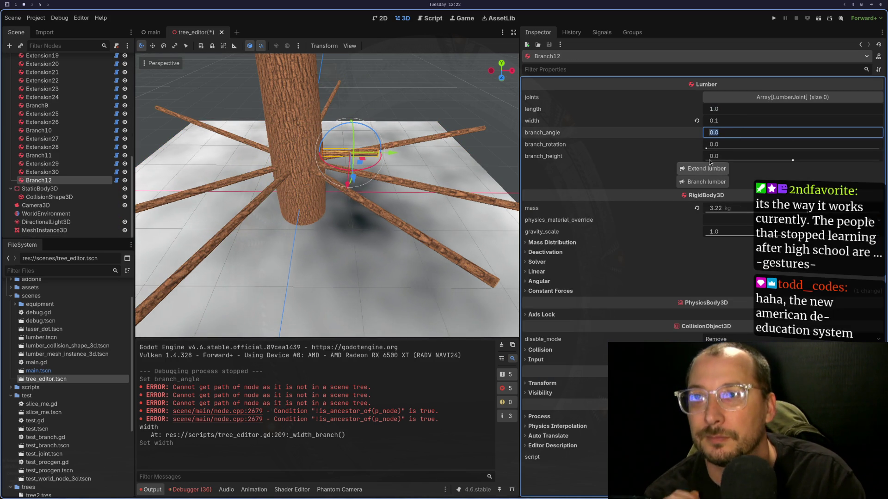
pyautogui.moveTo(707, 148)
pyautogui.mouseDown()
pyautogui.moveTo(865, 162)
pyautogui.moveTo(845, 163)
pyautogui.mouseUp()
# Extend Branch12 with two more segments, up to Extension32.
pyautogui.moveTo(471, 237)
pyautogui.mouseDown()
pyautogui.moveTo(393, 241)
pyautogui.moveTo(509, 222)
pyautogui.moveTo(421, 259)
pyautogui.moveTo(430, 237)
pyautogui.moveTo(458, 229)
pyautogui.mouseUp()
pyautogui.click(702, 168)
pyautogui.click(400, 246)
pyautogui.click(703, 168)
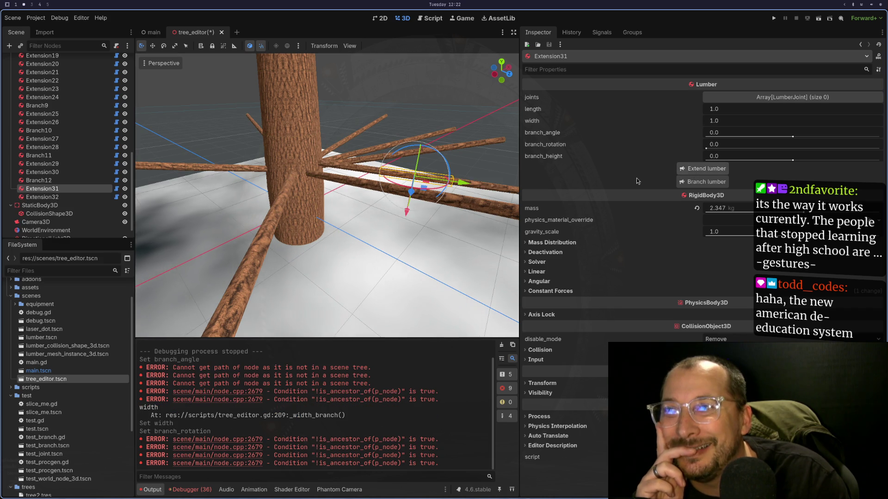
# Tilt Branch12 to branch_angle -0.282 and rotation 4.894.
pyautogui.moveTo(407, 194); pyautogui.dragTo(331, 183)
pyautogui.click(338, 175)
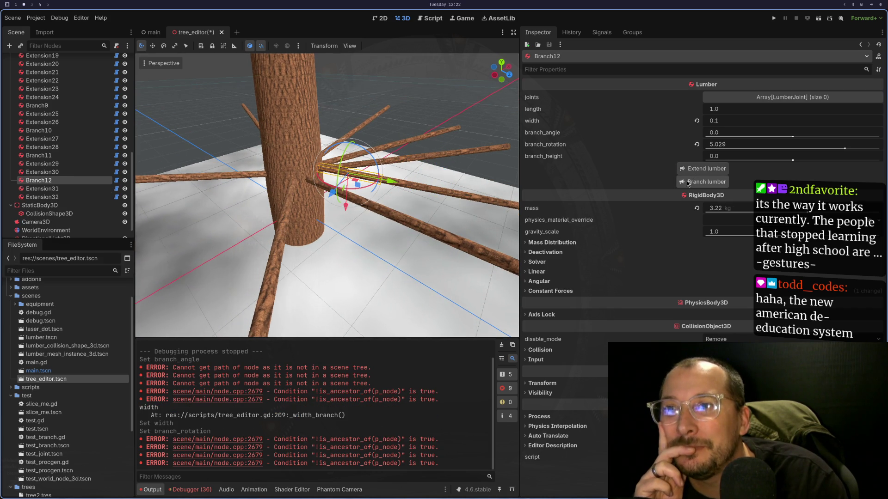
pyautogui.moveTo(793, 137); pyautogui.dragTo(780, 137)
pyautogui.moveTo(342, 181)
pyautogui.mouseDown()
pyautogui.moveTo(316, 173)
pyautogui.moveTo(250, 187)
pyautogui.moveTo(279, 181)
pyautogui.mouseUp()
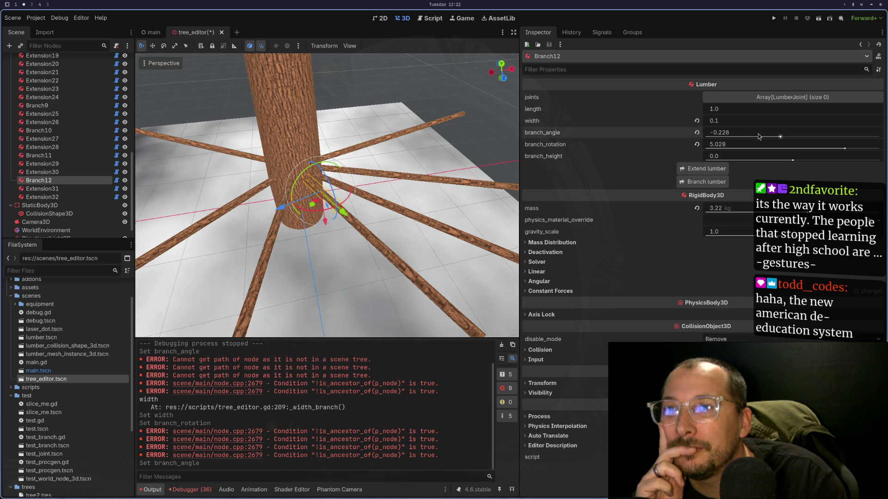
pyautogui.moveTo(780, 138); pyautogui.dragTo(777, 137)
pyautogui.moveTo(849, 150); pyautogui.dragTo(841, 149)
pyautogui.moveTo(416, 166)
pyautogui.mouseDown()
pyautogui.moveTo(442, 159)
pyautogui.moveTo(423, 186)
pyautogui.mouseUp()
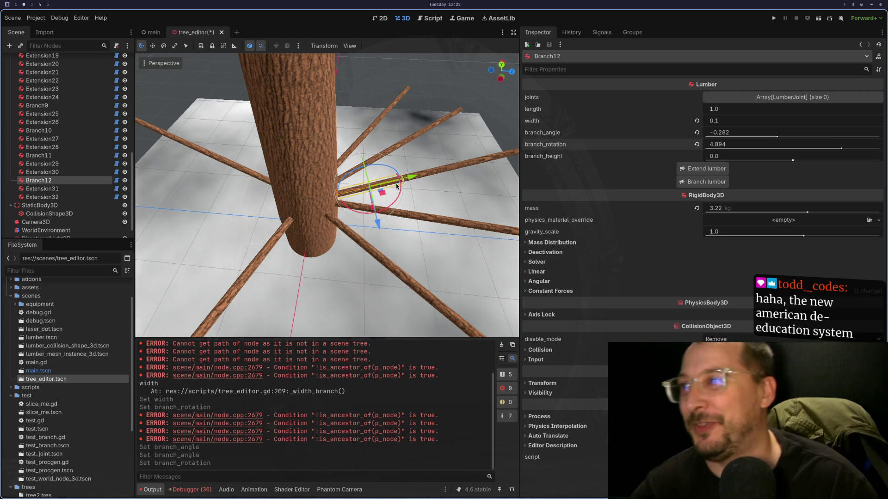
pyautogui.moveTo(423, 186)
pyautogui.mouseDown()
pyautogui.moveTo(339, 251)
pyautogui.moveTo(304, 150)
pyautogui.moveTo(305, 157)
pyautogui.moveTo(319, 148)
pyautogui.moveTo(309, 155)
pyautogui.moveTo(376, 188)
pyautogui.moveTo(428, 152)
pyautogui.moveTo(407, 163)
pyautogui.moveTo(434, 184)
pyautogui.moveTo(431, 176)
pyautogui.moveTo(440, 178)
pyautogui.mouseUp()
# Select Extension32 at the branch tip and sprout a thick new log from it.
pyautogui.click(268, 162)
pyautogui.click(299, 161)
pyautogui.scroll(2, 306, 145)
pyautogui.click(376, 187)
pyautogui.scroll(2, 407, 163)
pyautogui.scroll(-2, 399, 163)
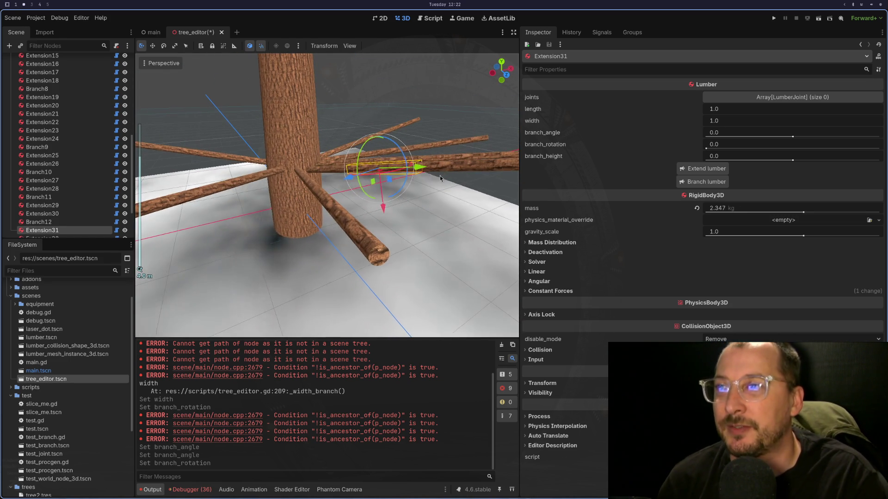
pyautogui.click(701, 168)
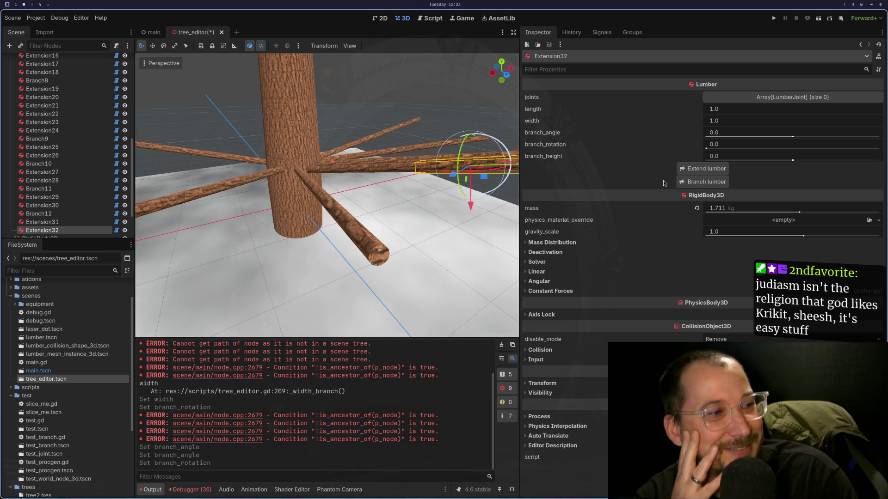
pyautogui.moveTo(323, 206); pyautogui.dragTo(319, 212)
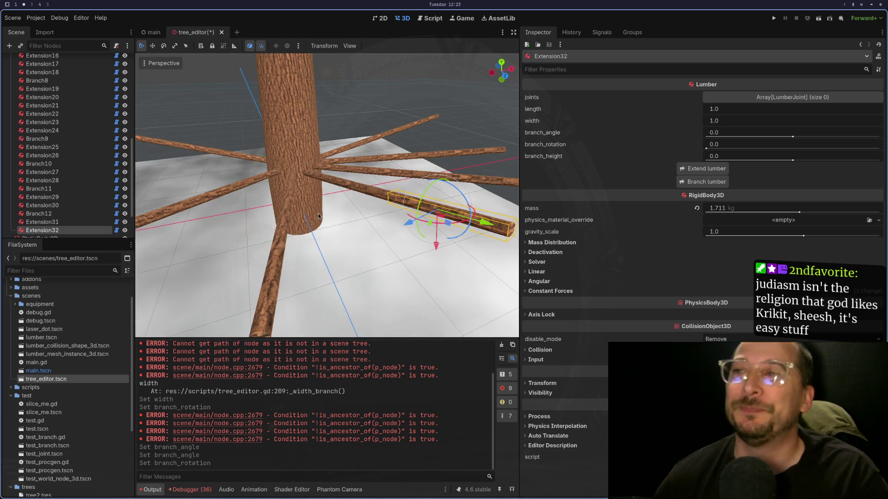
pyautogui.click(691, 181)
pyautogui.moveTo(351, 217)
pyautogui.mouseDown()
pyautogui.moveTo(294, 197)
pyautogui.moveTo(503, 106)
pyautogui.mouseUp()
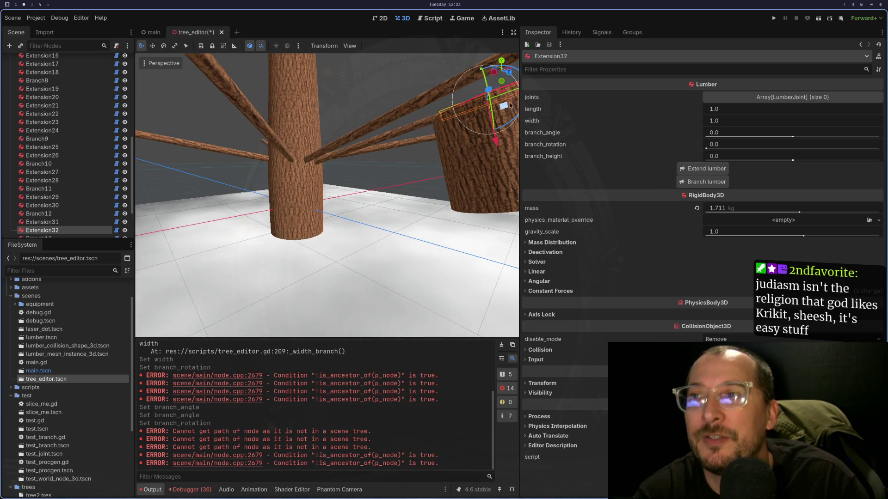
# Run the tree scene briefly, then stop it.
pyautogui.click(818, 19)
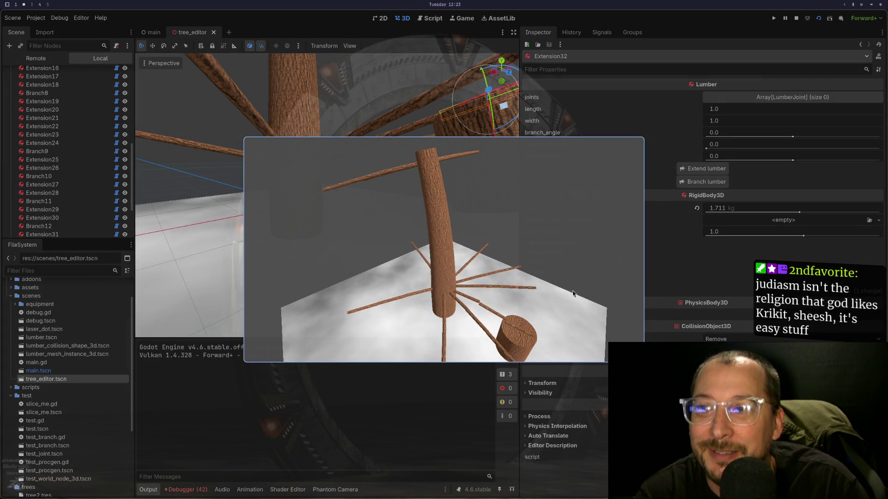
pyautogui.click(796, 18)
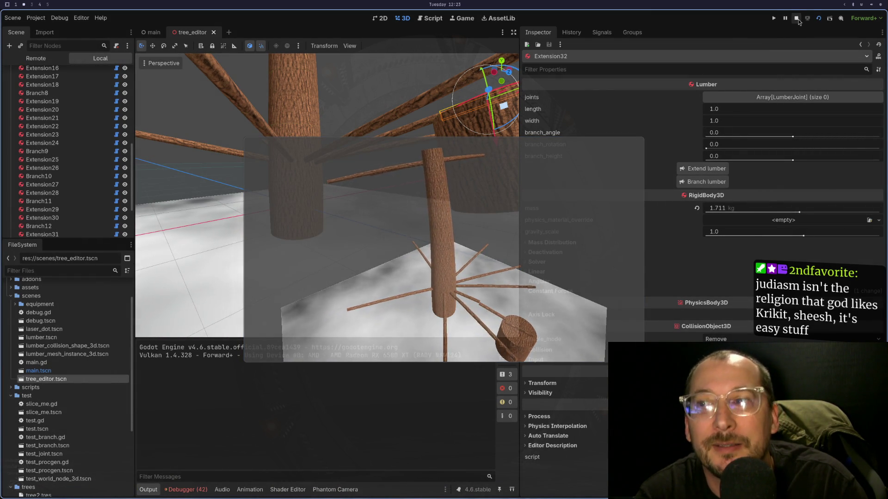
pyautogui.scroll(-3, 378, 226)
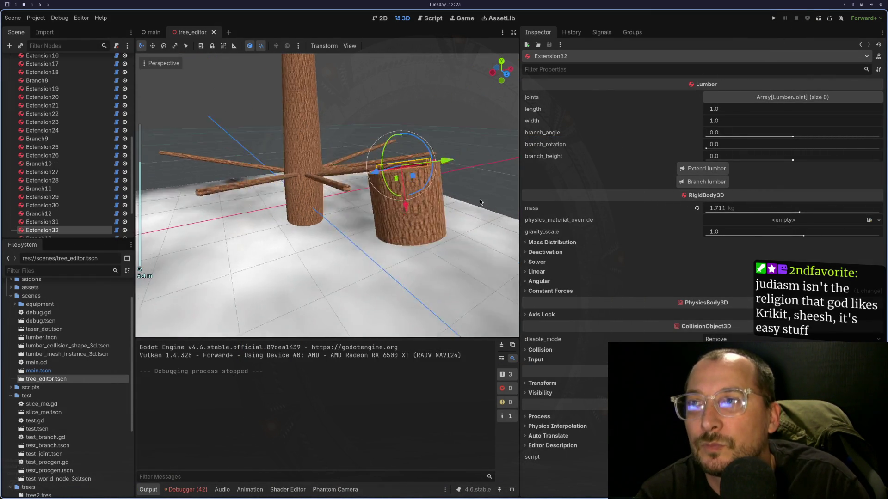
# Set Extension32's width to 0.1 after a brief 0.05, then select Branch13.
pyautogui.click(744, 119)
pyautogui.write('0')
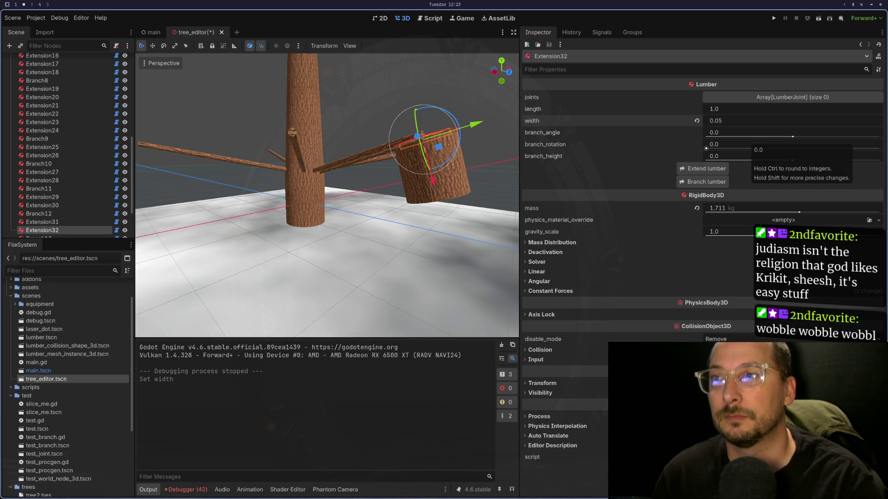
pyautogui.write('2')
pyautogui.press('Return')
pyautogui.press('Tab')
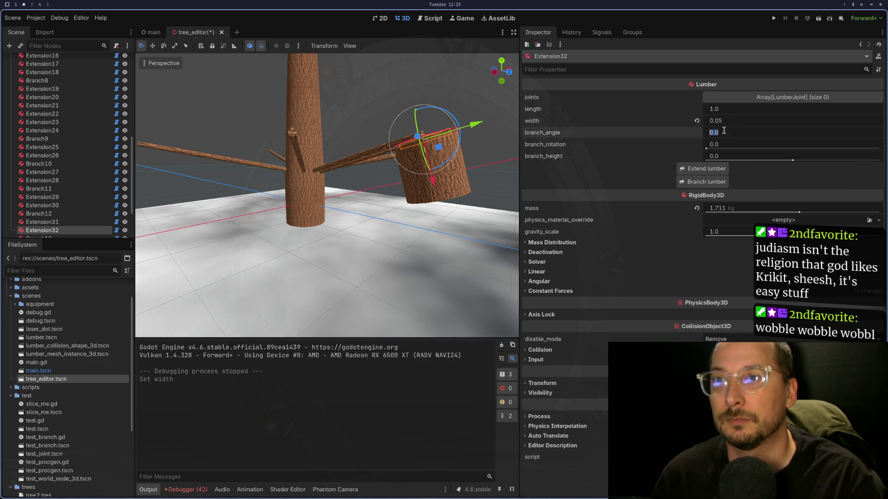
pyautogui.click(398, 240)
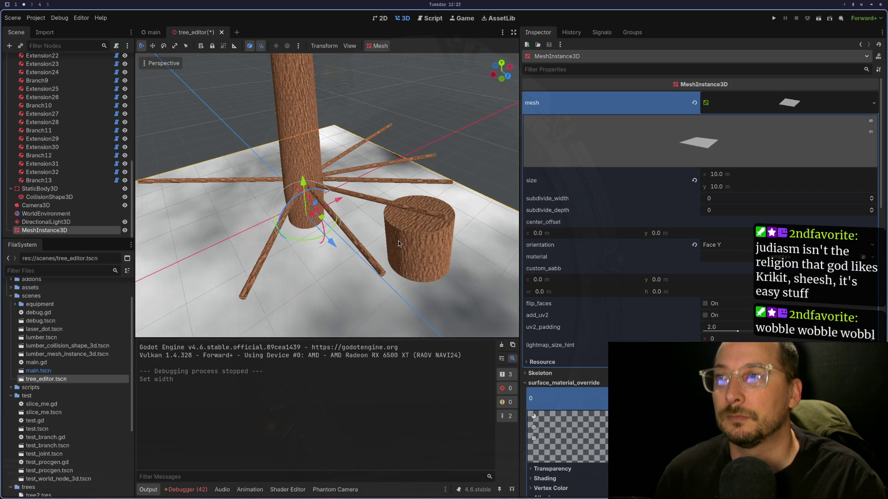
pyautogui.click(417, 215)
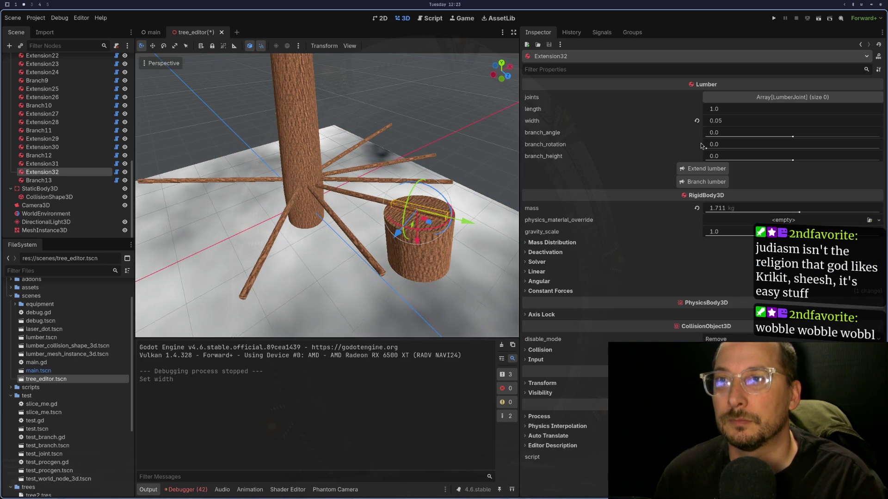
pyautogui.doubleClick(727, 122)
pyautogui.write('1')
pyautogui.press('Tab')
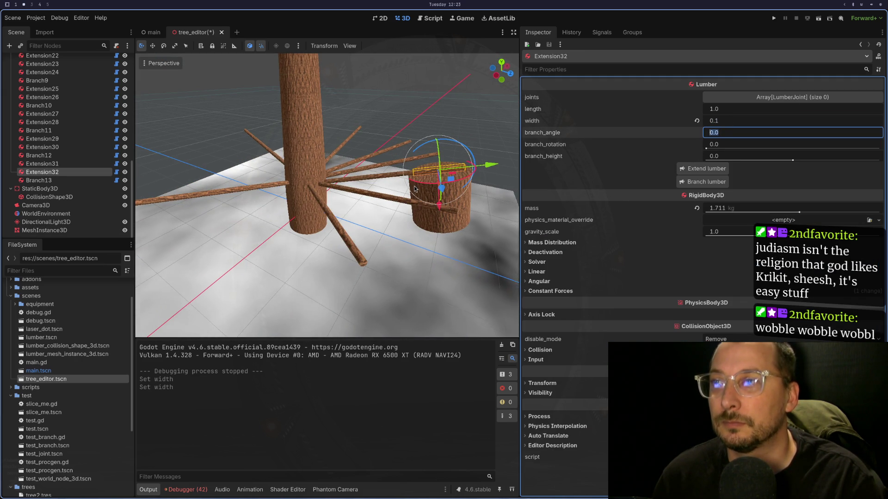
pyautogui.click(437, 197)
pyautogui.click(439, 195)
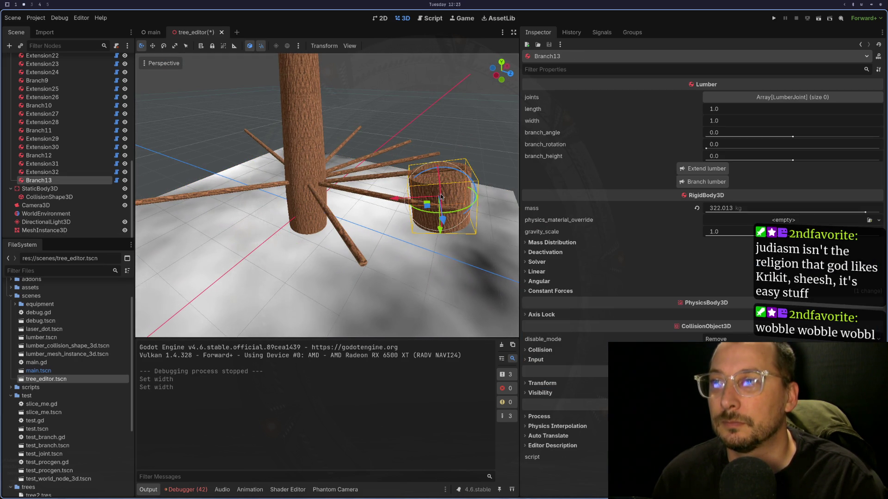
# Reduce Branch13's width and try a length of 0.2.
pyautogui.click(730, 124)
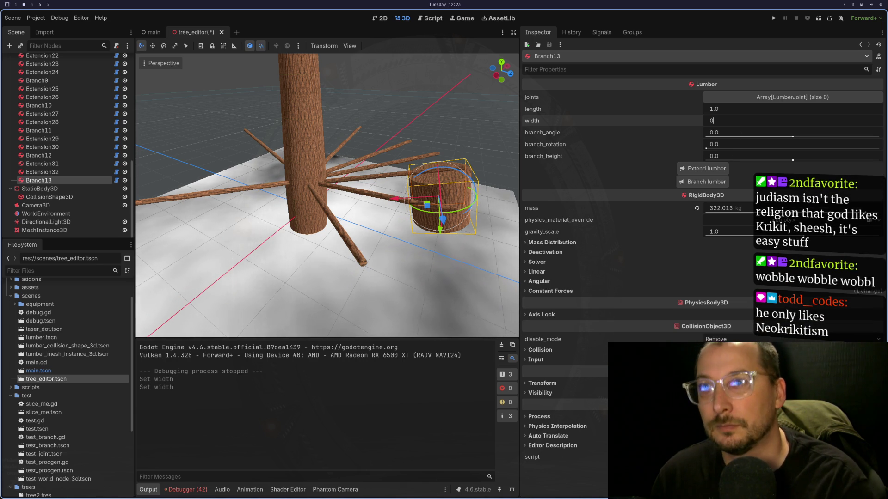
pyautogui.write('.1/2')
pyautogui.press('Return')
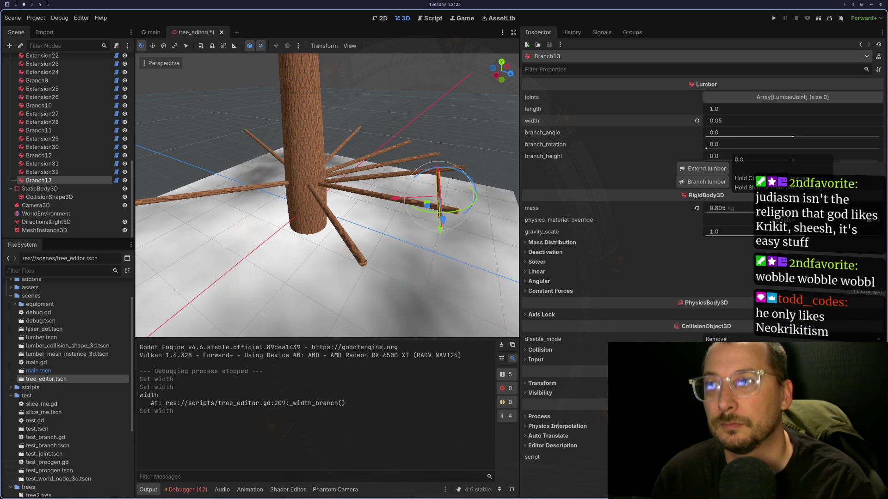
pyautogui.scroll(5, 442, 280)
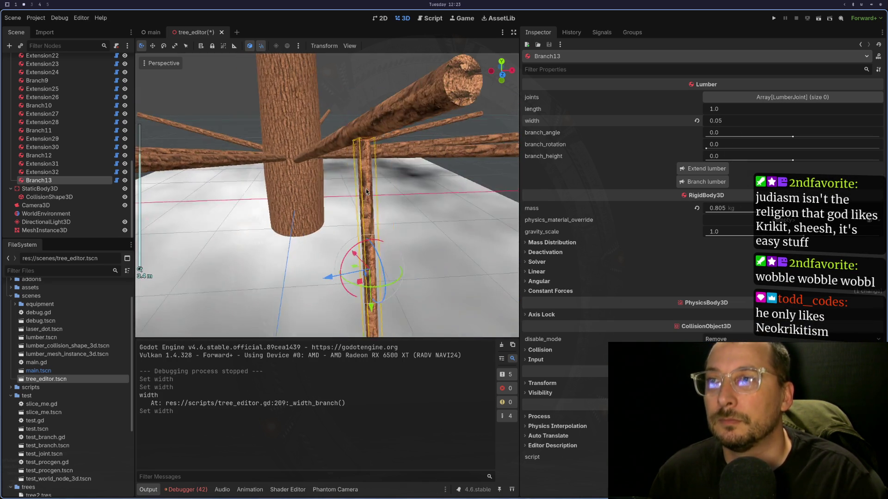
pyautogui.scroll(-3, 366, 191)
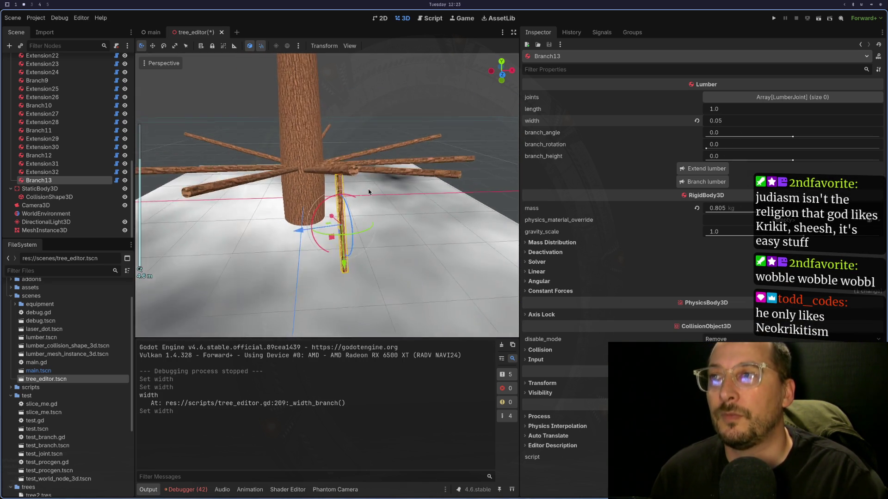
pyautogui.click(727, 111)
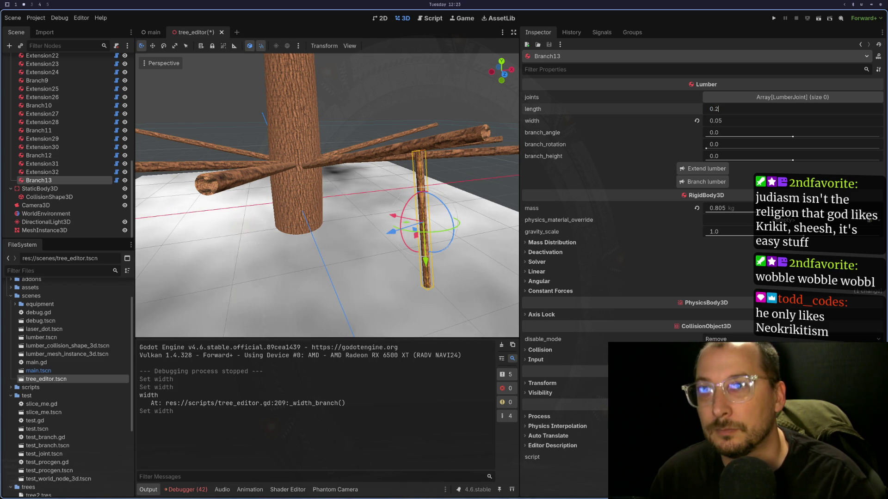
pyautogui.press('Tab')
pyautogui.moveTo(509, 217); pyautogui.dragTo(491, 228)
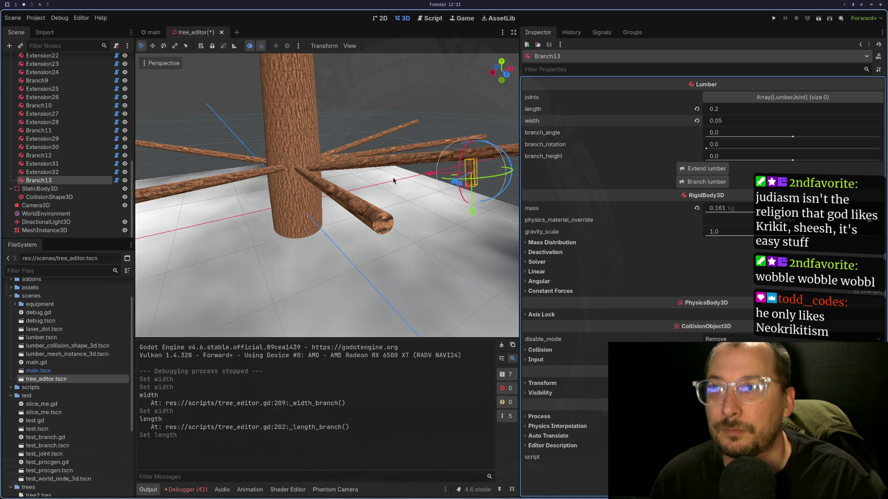
pyautogui.moveTo(394, 180); pyautogui.dragTo(503, 170)
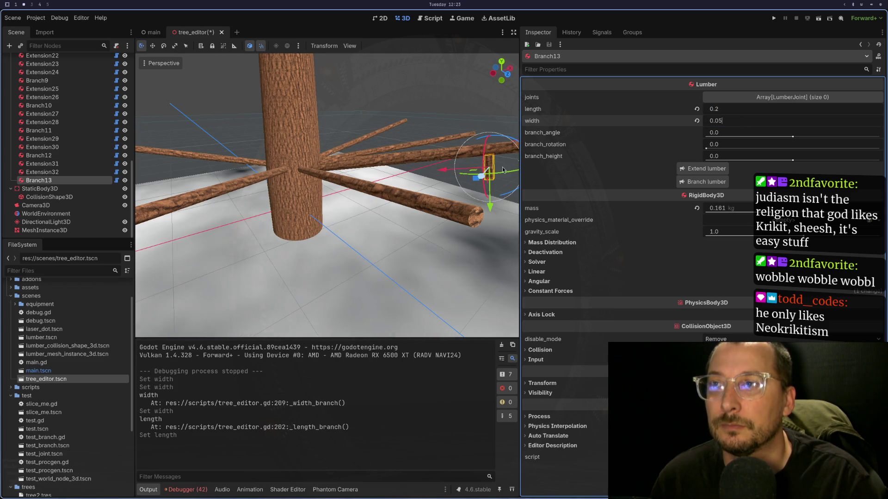
# Set Branch13's length to 0.3.
pyautogui.click(742, 113)
pyautogui.write('0.1')
pyautogui.press('Return')
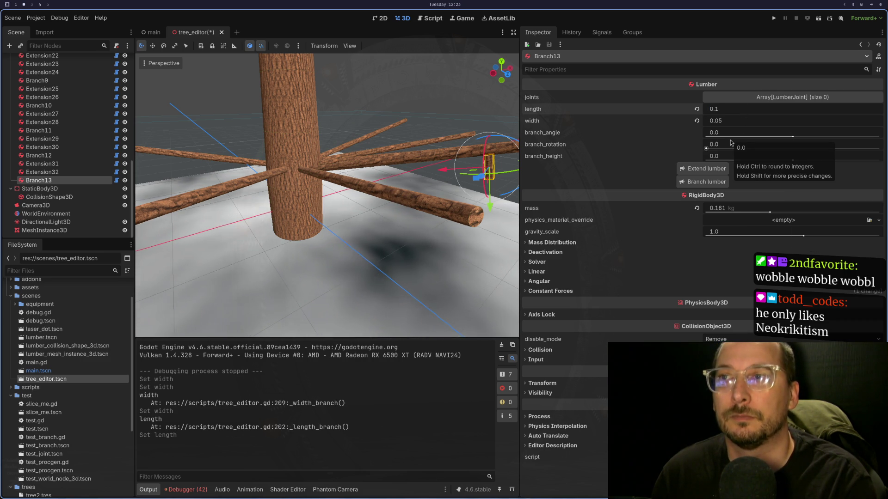
pyautogui.write('0.2')
pyautogui.press('BackSpace')
pyautogui.write('3')
pyautogui.press('Return')
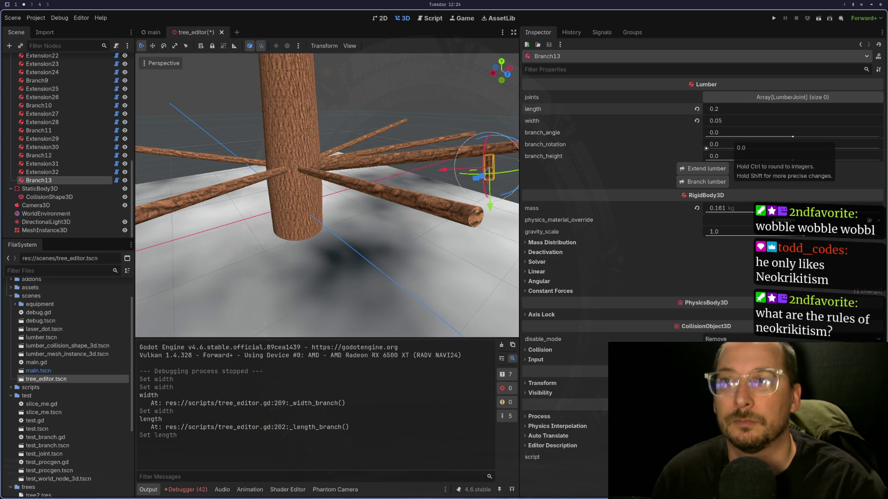
# Halve Branch13's width to 0.025 and check the thinner branch.
pyautogui.click(711, 123)
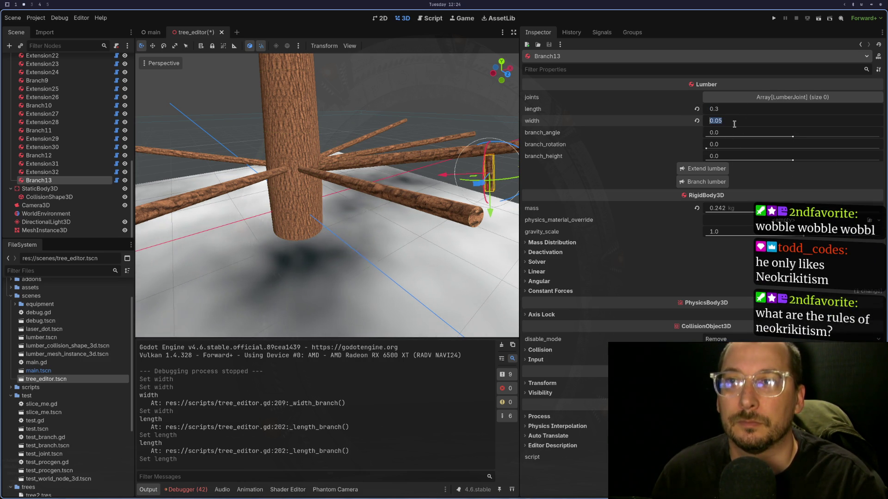
pyautogui.write('/1')
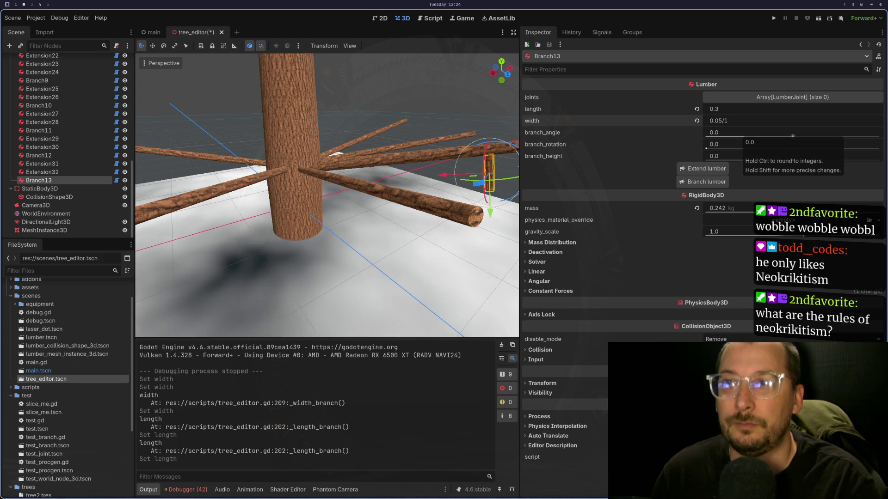
pyautogui.press('BackSpace')
pyautogui.write('2')
pyautogui.press('Return')
pyautogui.moveTo(460, 207)
pyautogui.mouseDown()
pyautogui.moveTo(398, 200)
pyautogui.moveTo(434, 206)
pyautogui.moveTo(412, 211)
pyautogui.moveTo(467, 217)
pyautogui.mouseUp()
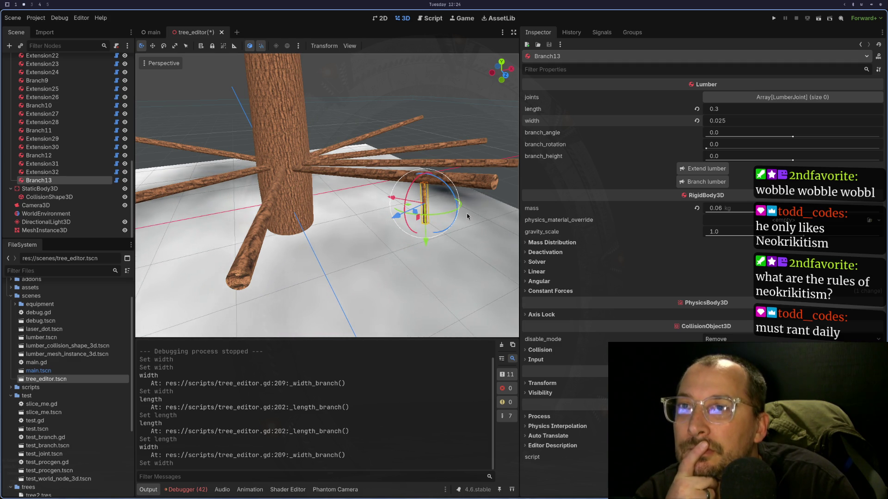
pyautogui.press('super+4')
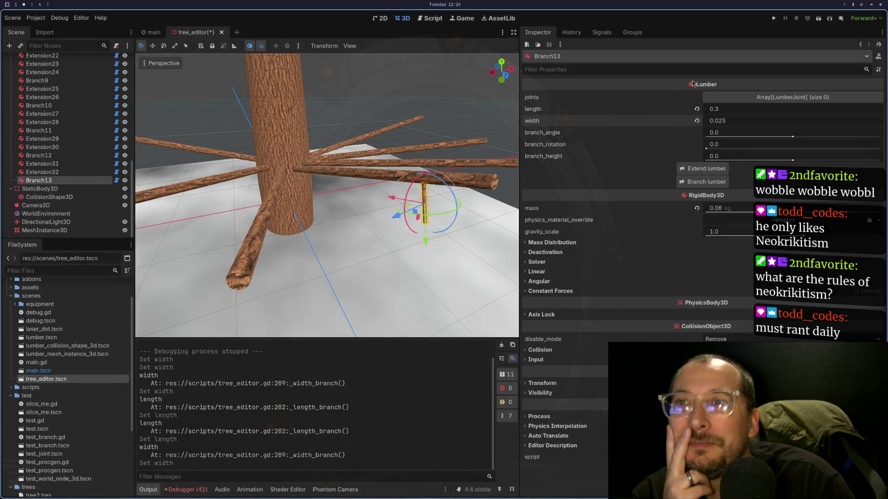
# Save and run the tree_editor scene as a game.
pyautogui.click(818, 19)
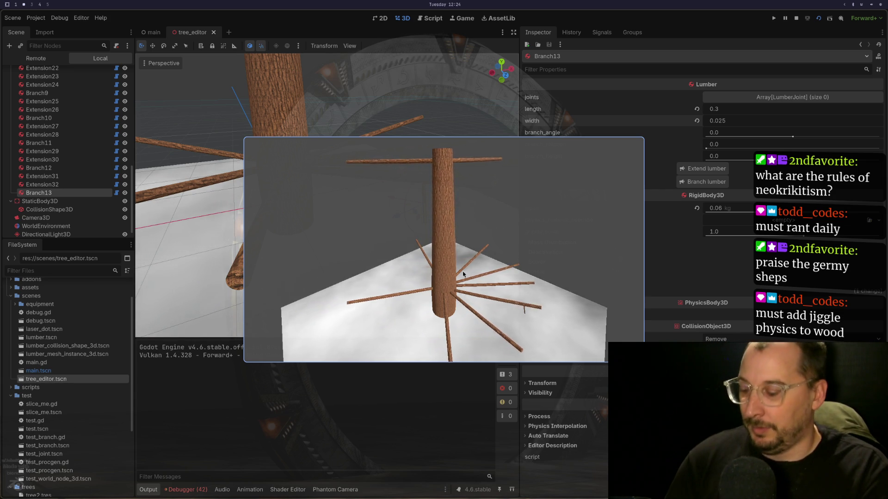
# Make the running tree game fullscreen and grab the upper trunk.
pyautogui.press('super+f')
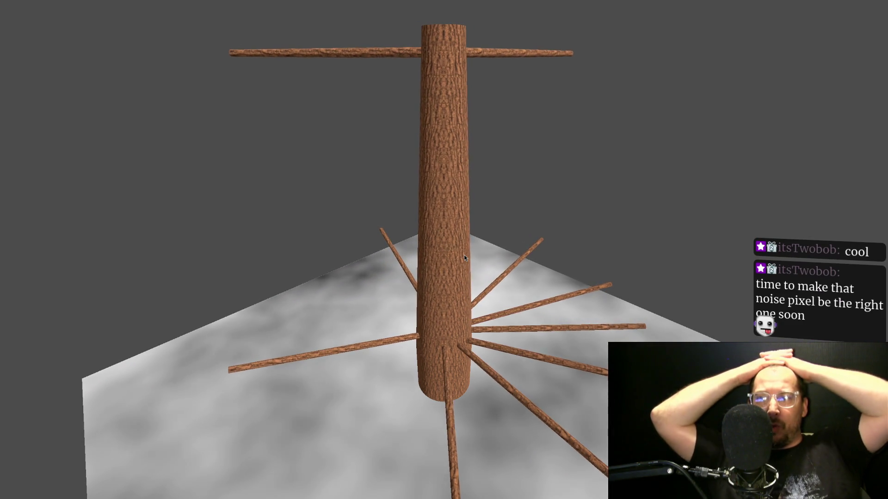
pyautogui.click(457, 185)
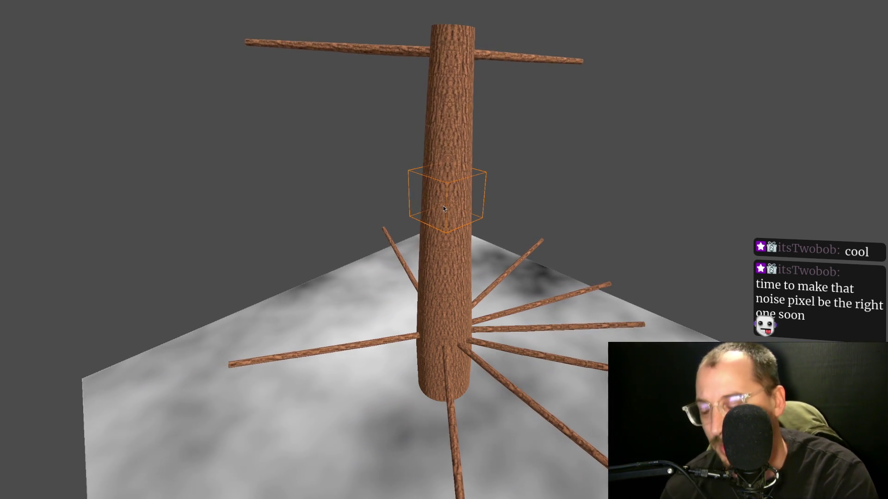
# Pull the trunk upward to sway the tree, then return to the editor-and-game layout.
pyautogui.moveTo(440, 209)
pyautogui.mouseDown()
pyautogui.moveTo(454, 110)
pyautogui.moveTo(441, 154)
pyautogui.mouseUp()
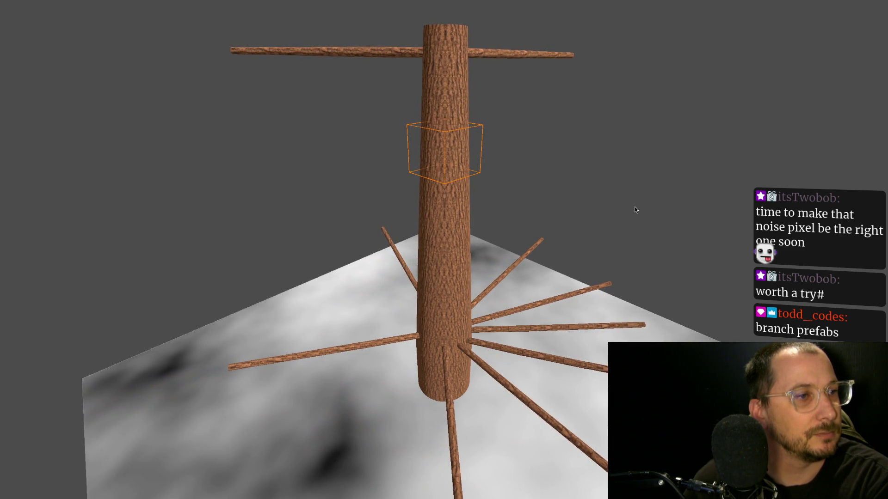
pyautogui.press('super+1')
pyautogui.press('super+2')
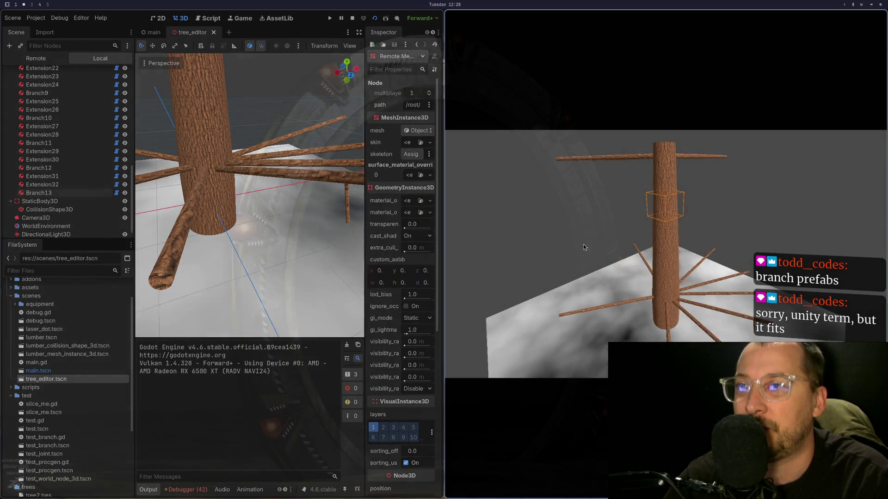
# Switch to the running game view and take control of the game camera.
pyautogui.click(624, 188)
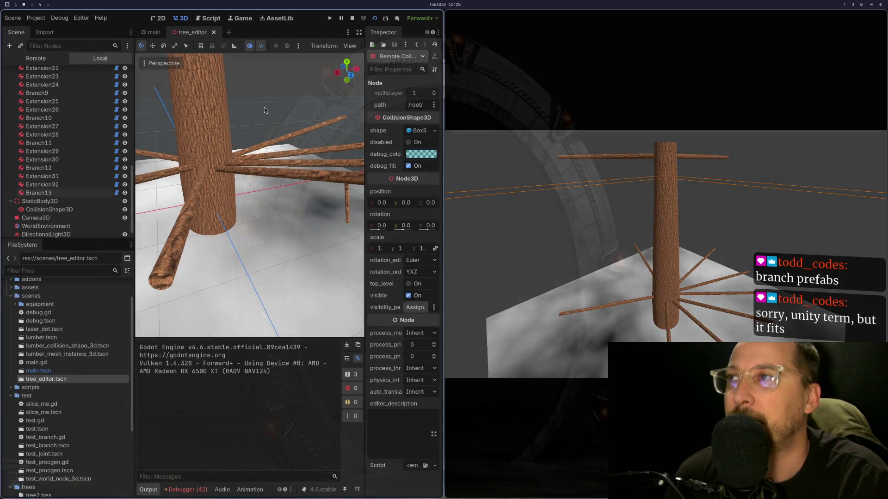
pyautogui.hotkey('ctrl', 'F4')
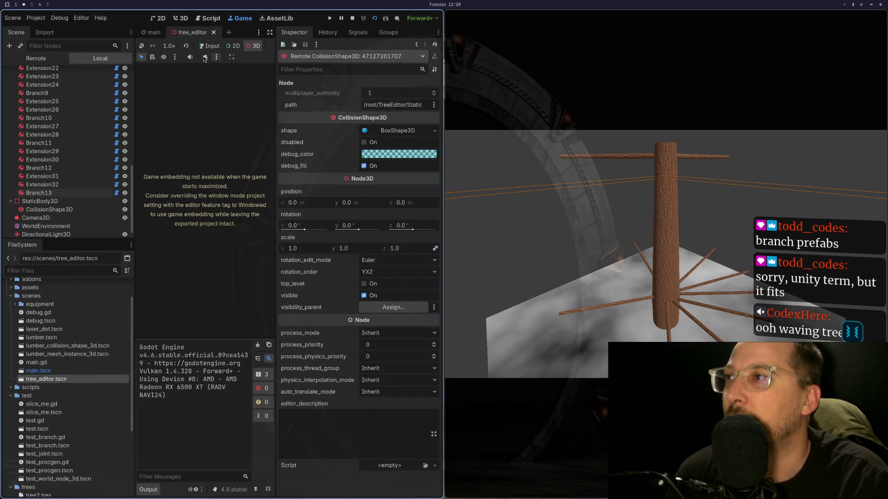
pyautogui.click(205, 59)
# Orbit the game camera above the tree and select a trunk section to inspect its CollisionShape3D.
pyautogui.moveTo(628, 185)
pyautogui.mouseDown()
pyautogui.moveTo(570, 245)
pyautogui.moveTo(645, 286)
pyautogui.mouseUp()
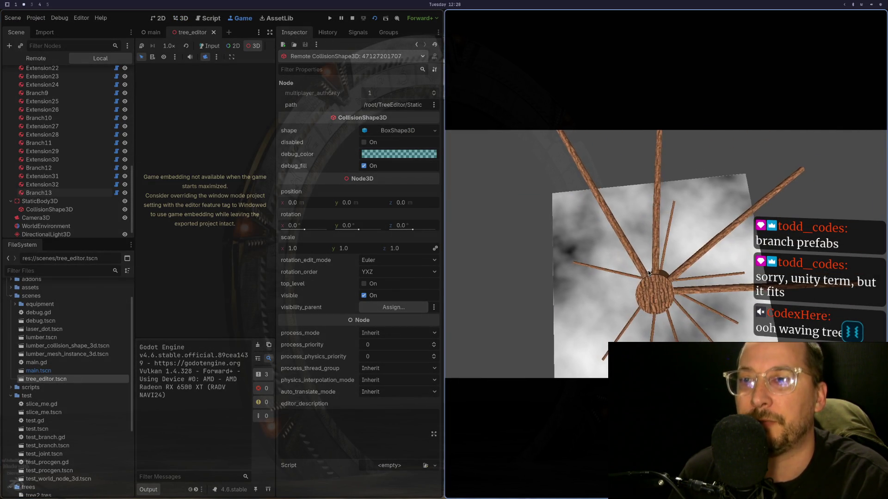
pyautogui.scroll(-2, 646, 276)
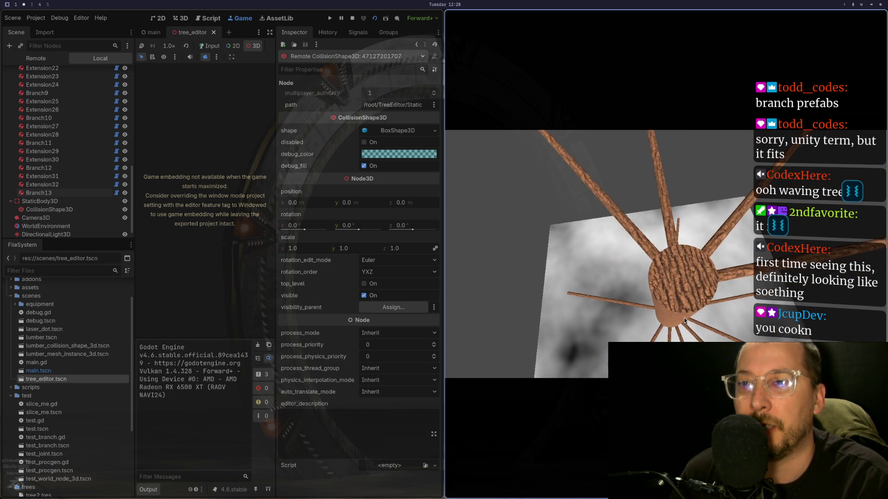
pyautogui.click(688, 285)
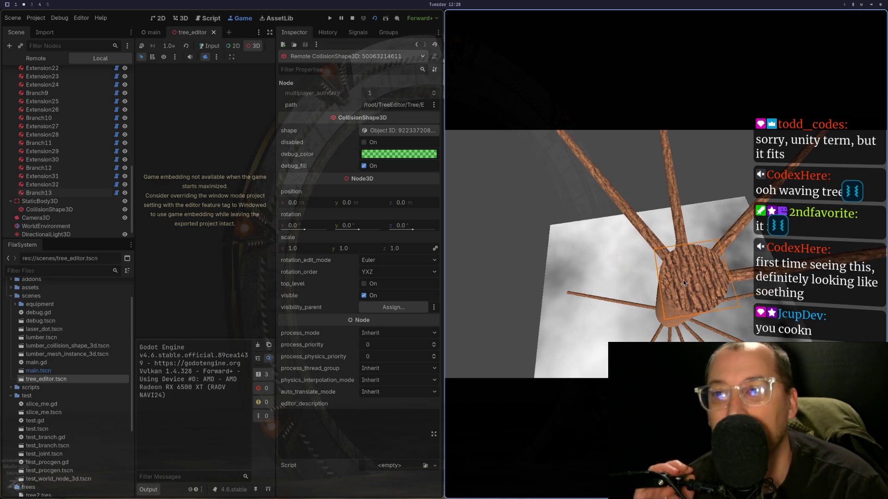
# Orbit the overridden game camera from top-down to a side view of the swaying tree.
pyautogui.moveTo(683, 254)
pyautogui.mouseDown()
pyautogui.moveTo(643, 252)
pyautogui.moveTo(673, 210)
pyautogui.moveTo(647, 257)
pyautogui.moveTo(703, 219)
pyautogui.moveTo(653, 270)
pyautogui.moveTo(639, 260)
pyautogui.moveTo(659, 189)
pyautogui.mouseUp()
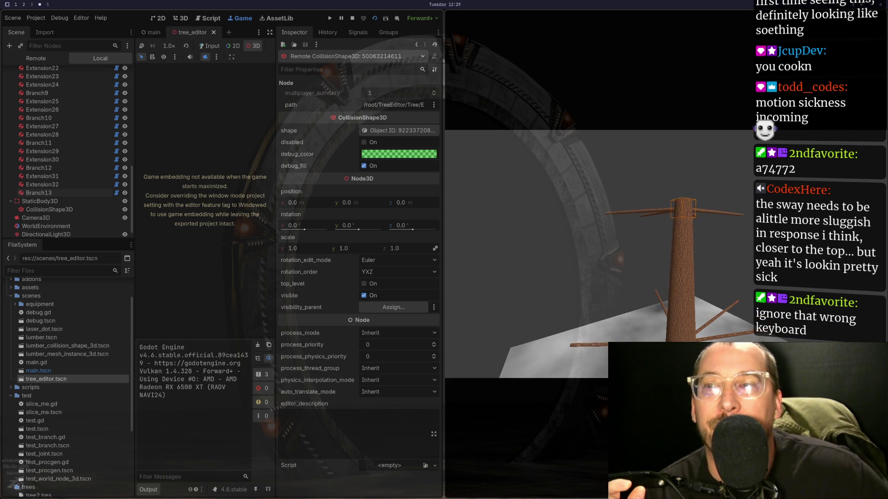
pyautogui.click(511, 268)
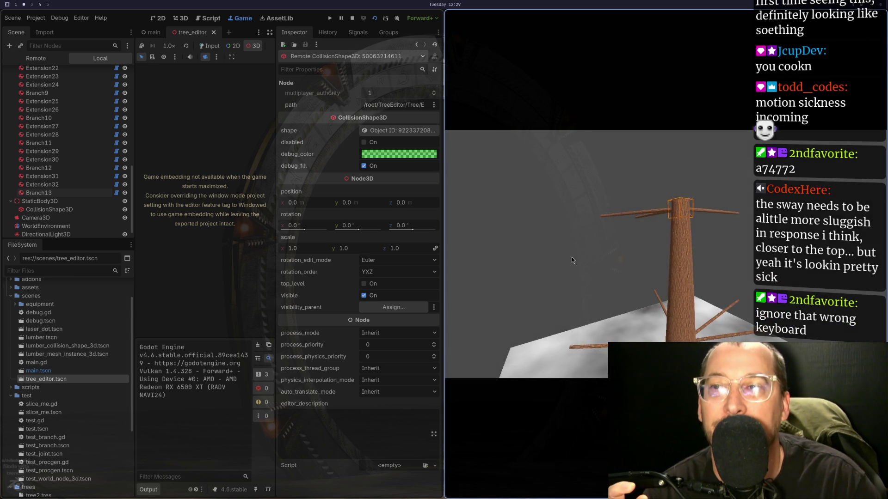
# Zoom and orbit the game camera low around the tree, viewing the crown from underneath and the trunk base.
pyautogui.scroll(5, 673, 271)
pyautogui.scroll(-3, 679, 269)
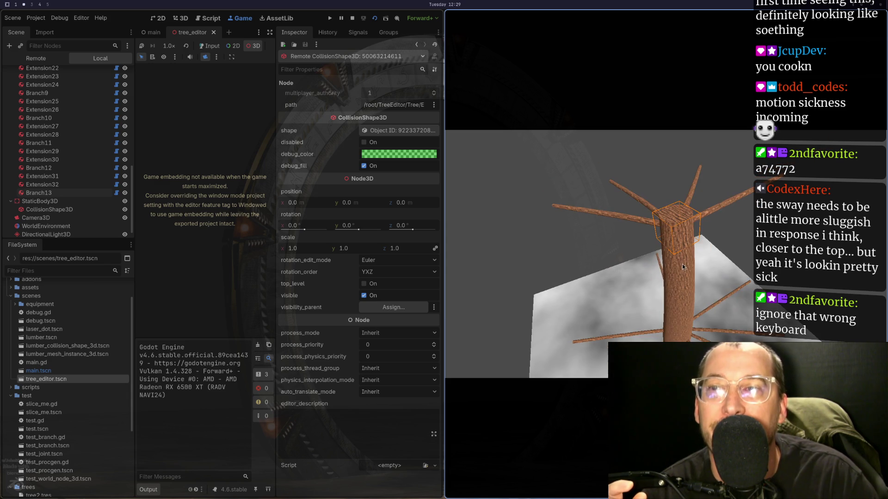
pyautogui.scroll(3, 684, 266)
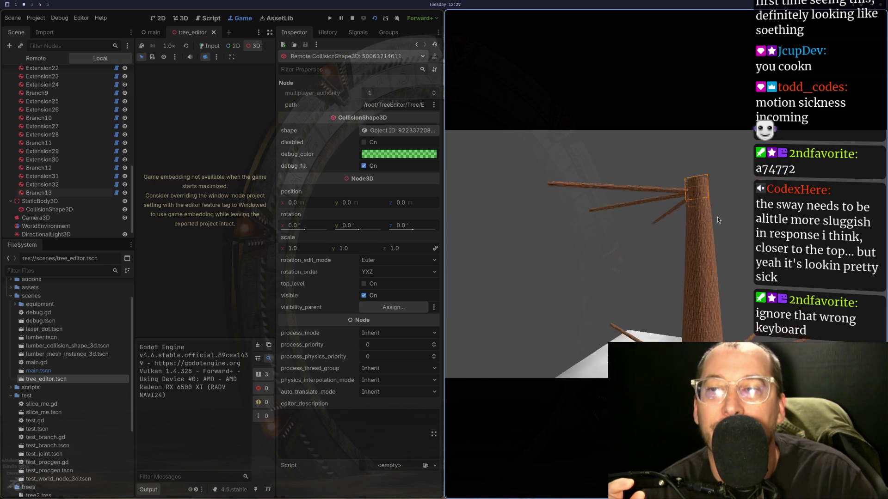
pyautogui.moveTo(717, 220); pyautogui.dragTo(707, 275)
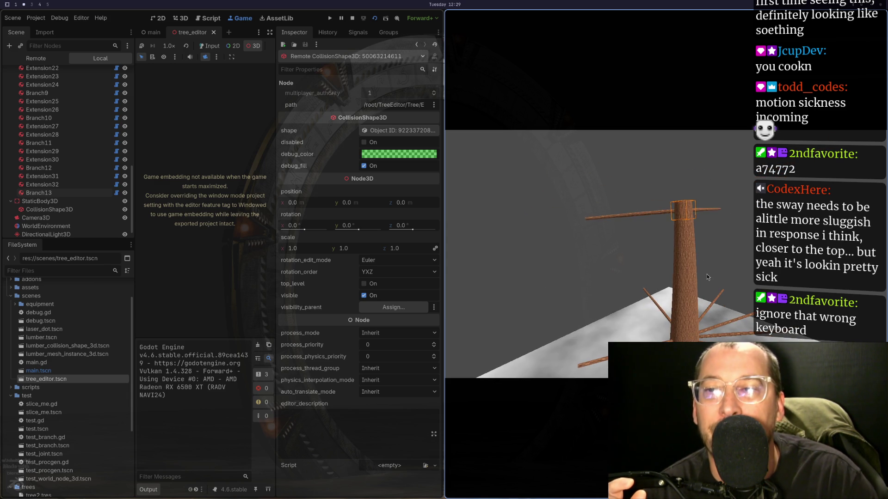
pyautogui.moveTo(731, 319)
pyautogui.mouseDown()
pyautogui.moveTo(703, 300)
pyautogui.moveTo(719, 287)
pyautogui.moveTo(710, 256)
pyautogui.moveTo(703, 275)
pyautogui.moveTo(728, 260)
pyautogui.moveTo(656, 304)
pyautogui.mouseUp()
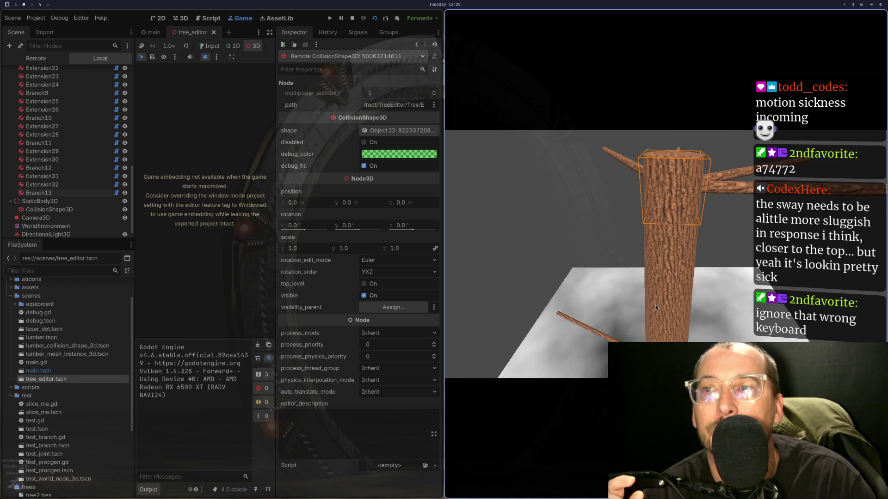
pyautogui.scroll(-3, 656, 304)
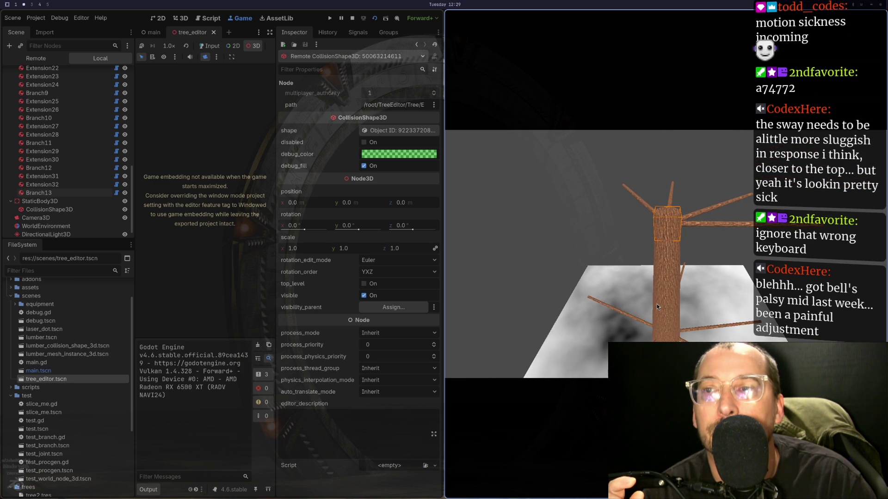
pyautogui.moveTo(656, 304)
pyautogui.mouseDown()
pyautogui.moveTo(678, 261)
pyautogui.moveTo(751, 280)
pyautogui.mouseUp()
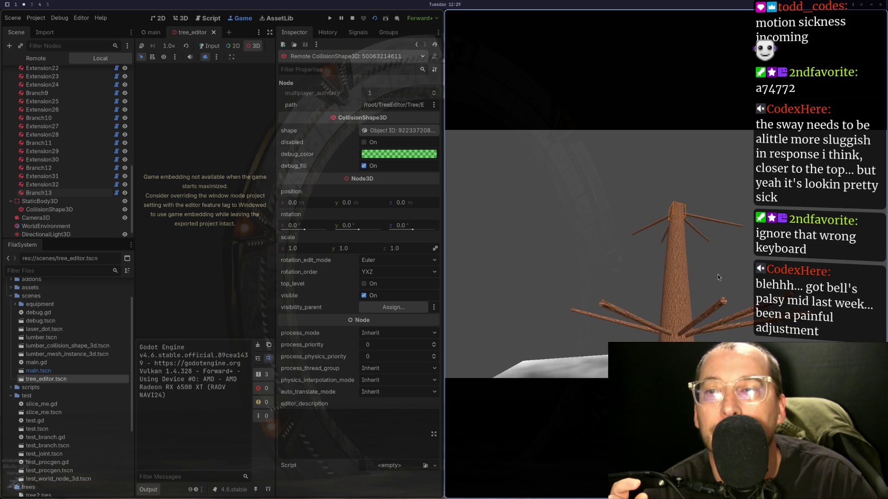
pyautogui.scroll(3, 741, 304)
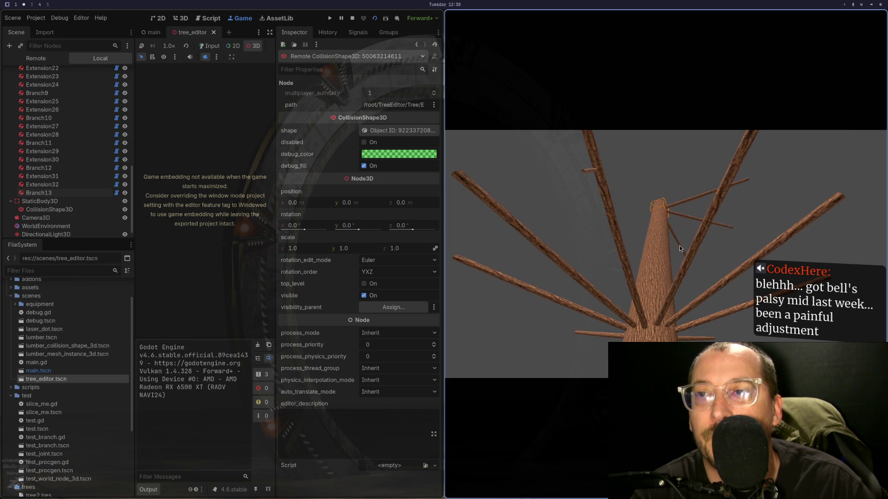
pyautogui.scroll(-5, 652, 250)
pyautogui.moveTo(658, 270)
pyautogui.mouseDown()
pyautogui.moveTo(659, 294)
pyautogui.moveTo(674, 271)
pyautogui.mouseUp()
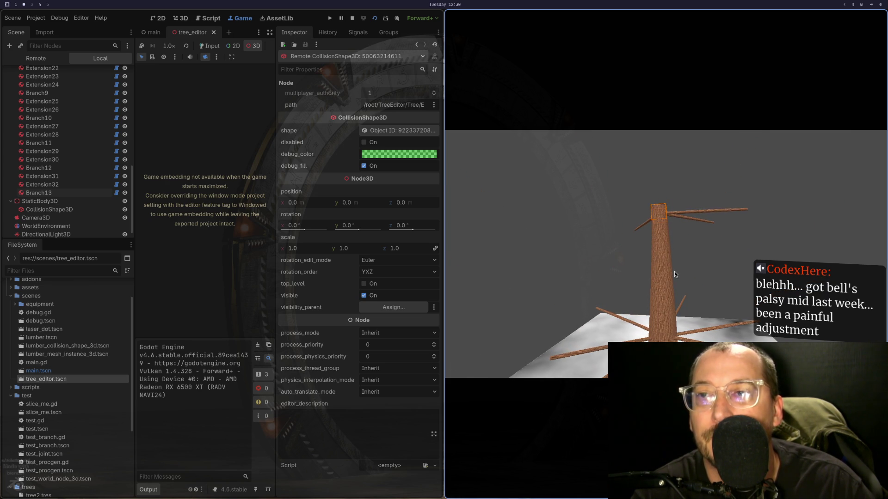
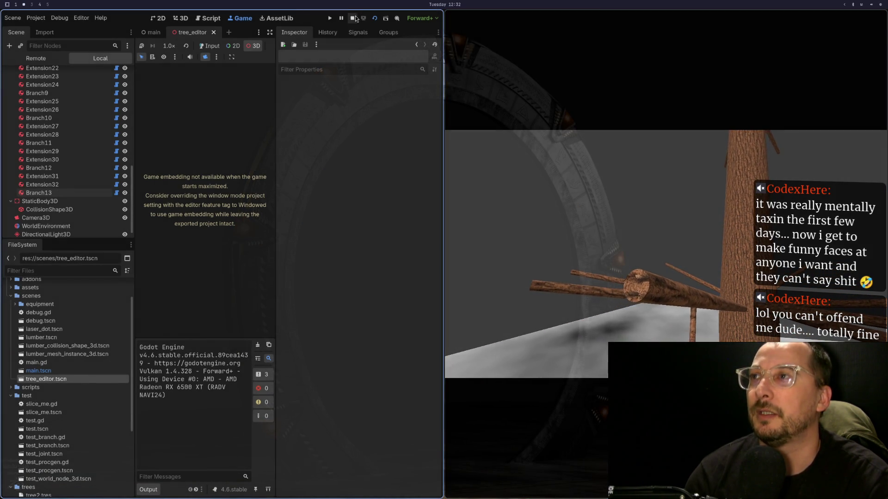
# Stop the running game and select the TreeEditor root node.
pyautogui.press('Escape')
pyautogui.scroll(10, 46, 116)
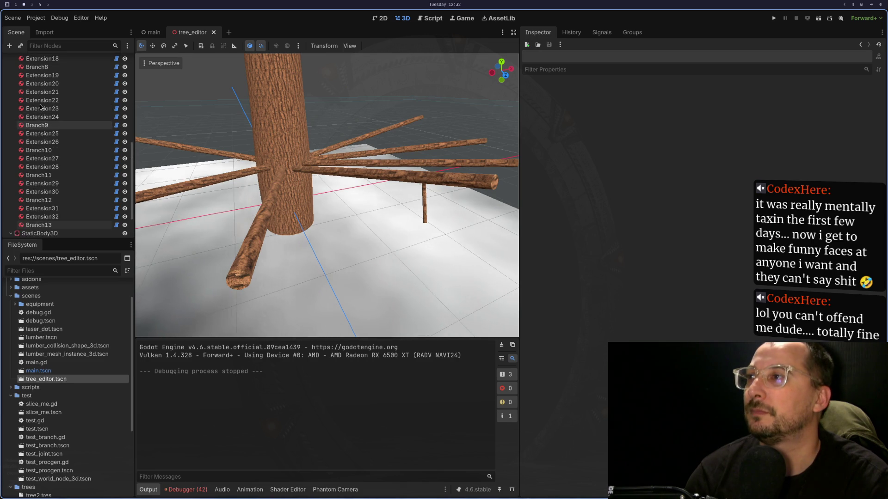
pyautogui.click(31, 60)
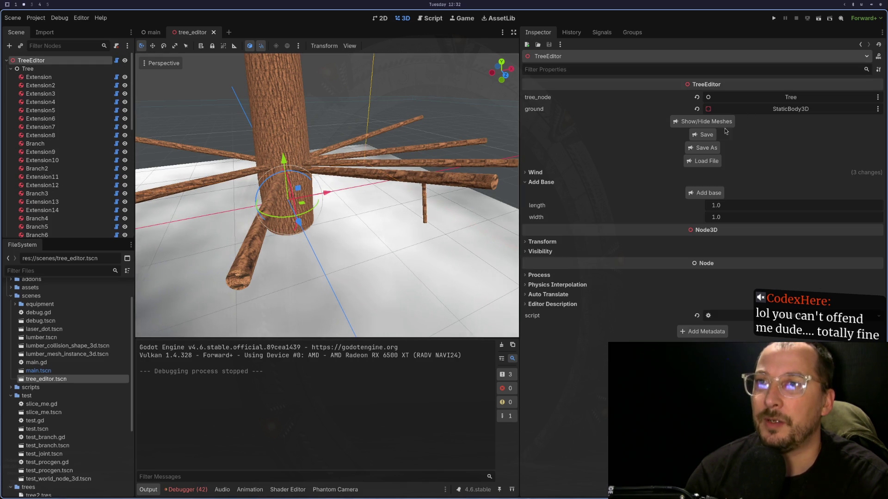
# Hide and re-show the tree's meshes, then switch to tree_editor.gd in Neovim.
pyautogui.click(677, 121)
pyautogui.moveTo(425, 145)
pyautogui.mouseDown()
pyautogui.moveTo(408, 137)
pyautogui.moveTo(447, 121)
pyautogui.moveTo(551, 170)
pyautogui.moveTo(287, 113)
pyautogui.moveTo(314, 186)
pyautogui.moveTo(375, 161)
pyautogui.mouseUp()
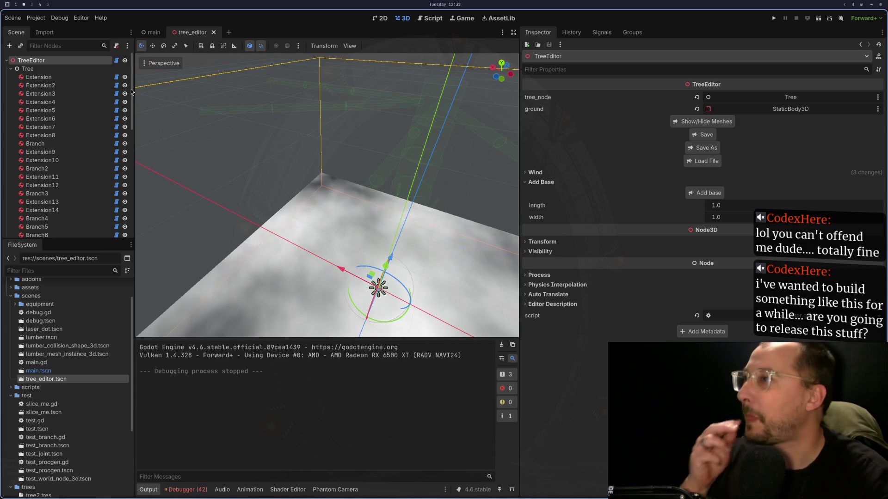
pyautogui.click(699, 121)
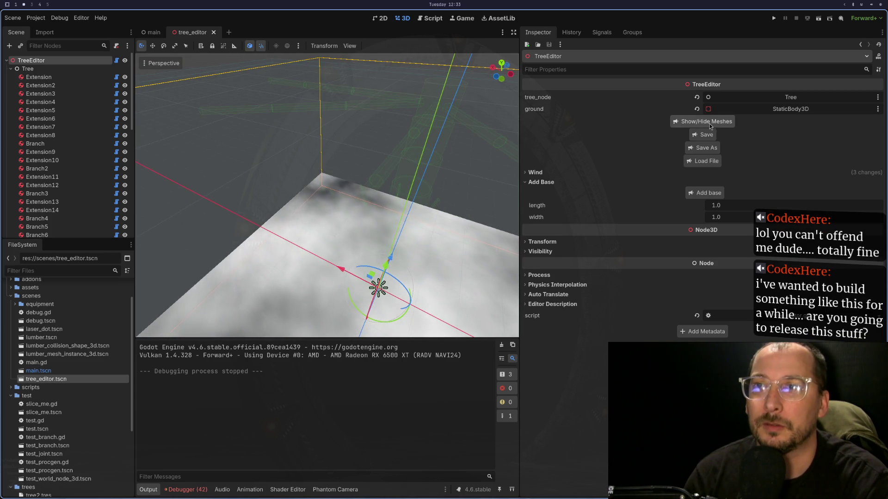
pyautogui.press('super+1')
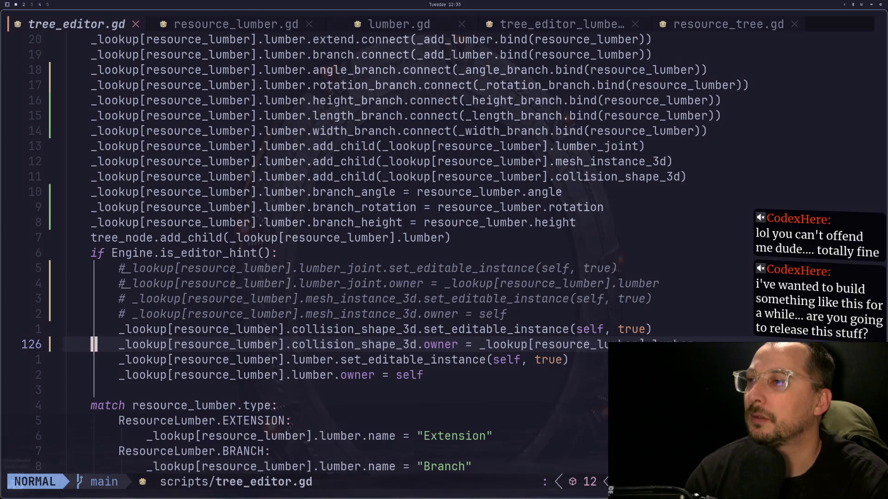
# Uncomment the lumber_joint set_editable_instance line on line 121, save with :w, and return to Godot.
pyautogui.press('j')
pyautogui.press('j')
pyautogui.press('j')
pyautogui.press('k')
pyautogui.press('k')
pyautogui.press('k')
pyautogui.press('k')
pyautogui.press('k')
pyautogui.press('k')
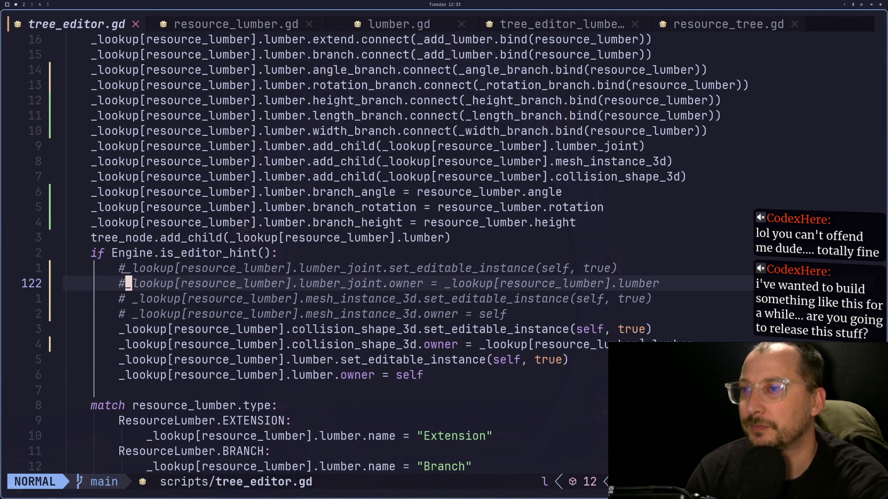
pyautogui.press('k')
pyautogui.press('i')
pyautogui.press('BackSpace')
pyautogui.press('Escape')
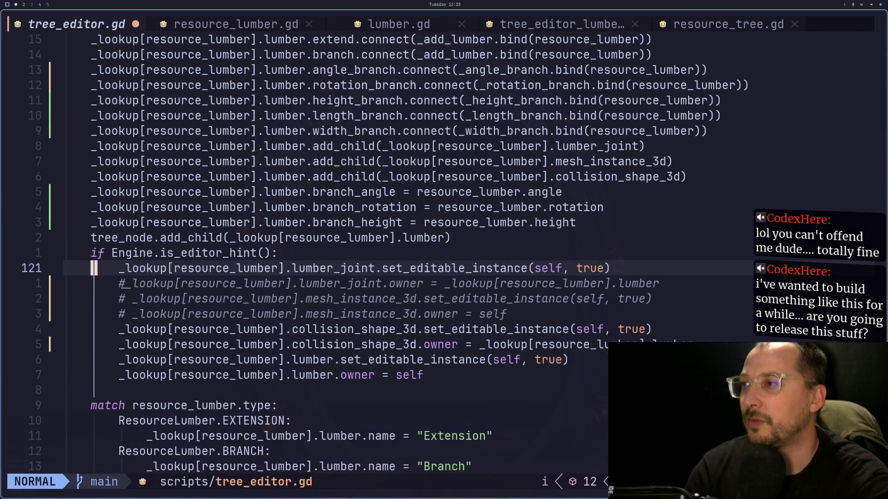
pyautogui.press(':')
pyautogui.write('w')
pyautogui.press('Return')
pyautogui.press('super+2')
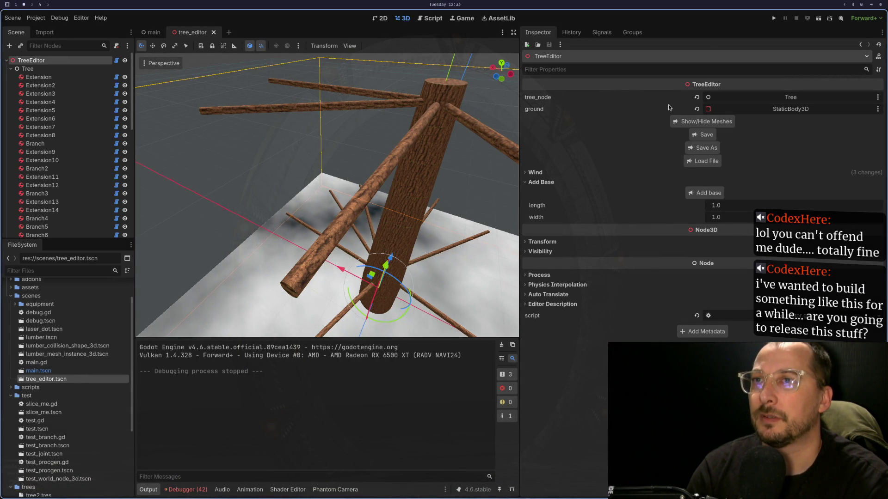
# Close and reopen tree_editor.tscn, load tree2.tres, and orbit and zoom out to see the whole tree.
pyautogui.click(213, 32)
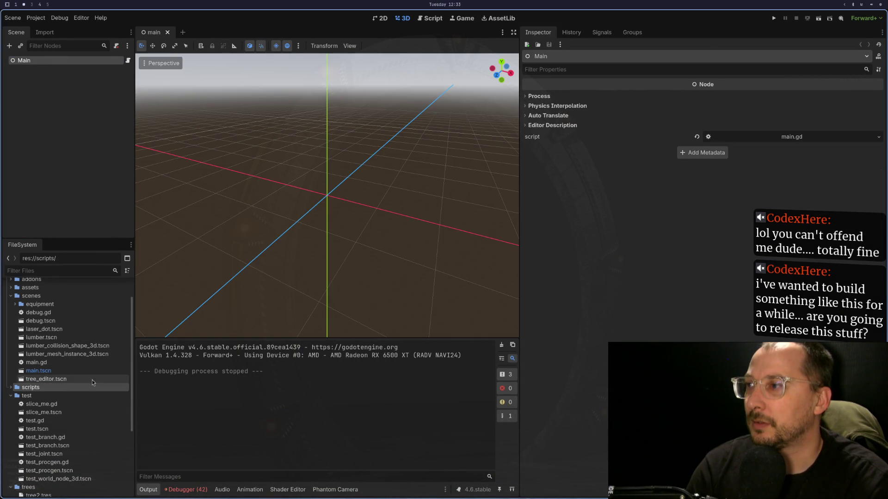
pyautogui.doubleClick(94, 379)
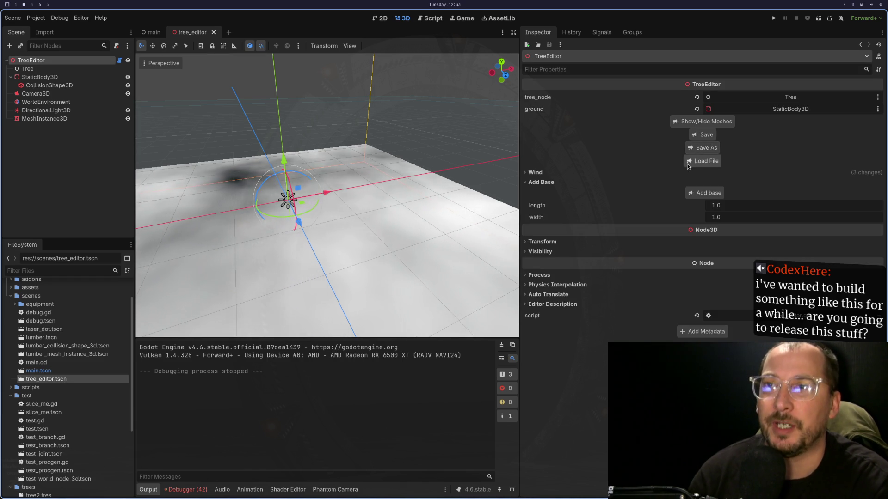
pyautogui.click(689, 162)
pyautogui.click(485, 302)
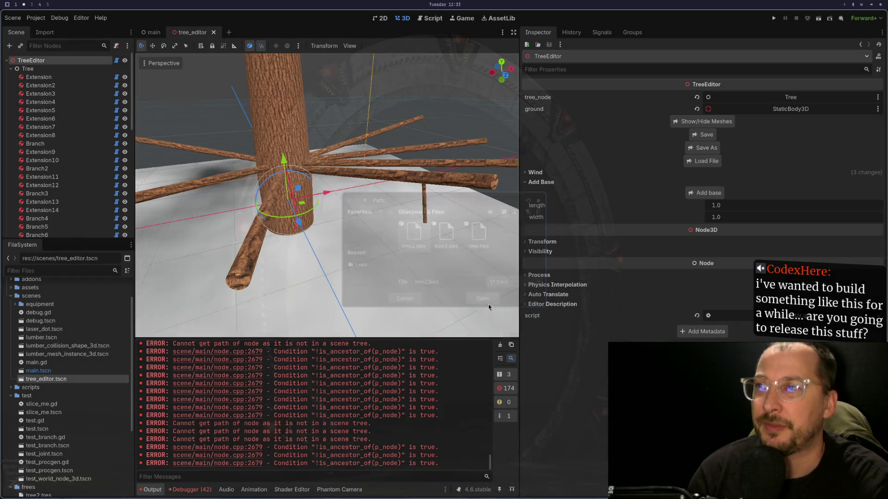
pyautogui.moveTo(344, 221); pyautogui.dragTo(395, 174)
pyautogui.scroll(-6, 395, 173)
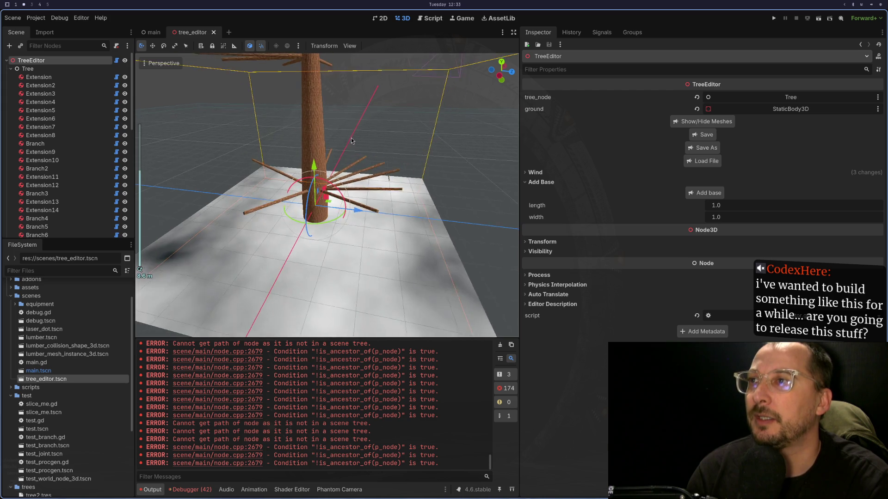
pyautogui.press('super+1')
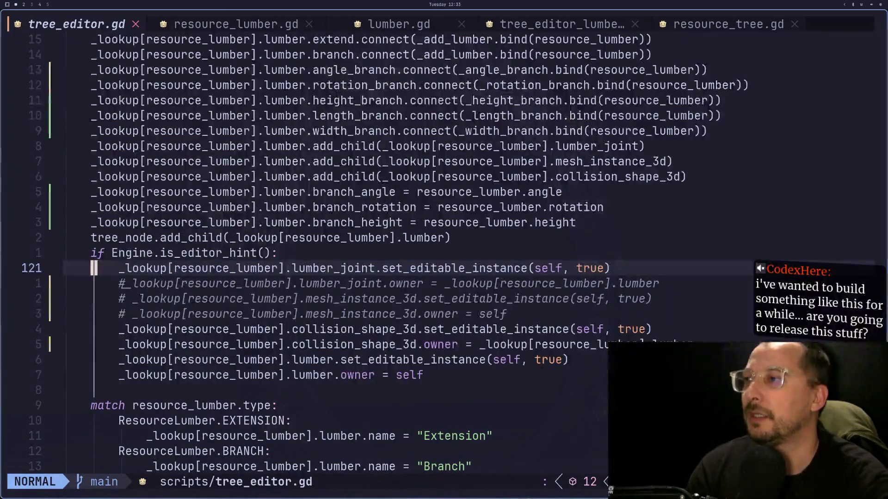
# Uncomment the joint owner line on 122 and comment out the set_editable_instance line on 121.
pyautogui.press('j')
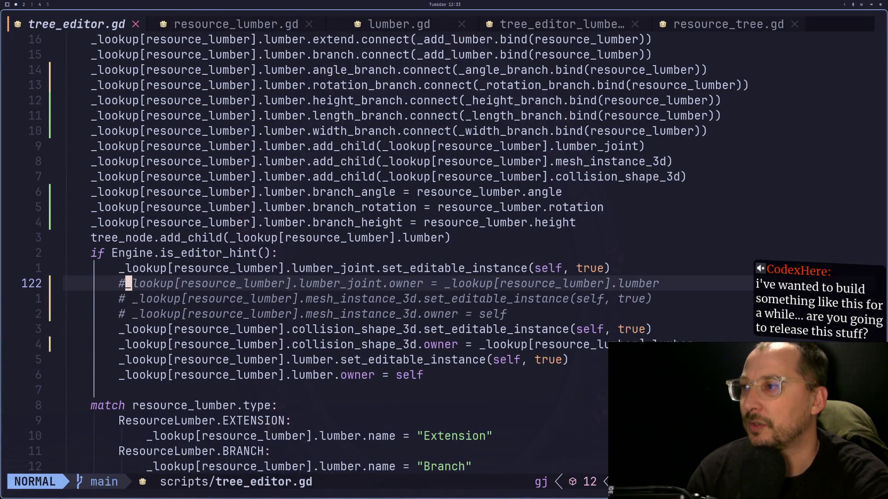
pyautogui.press('o')
pyautogui.press('Escape')
pyautogui.press('d')
pyautogui.press('Escape')
pyautogui.press('u')
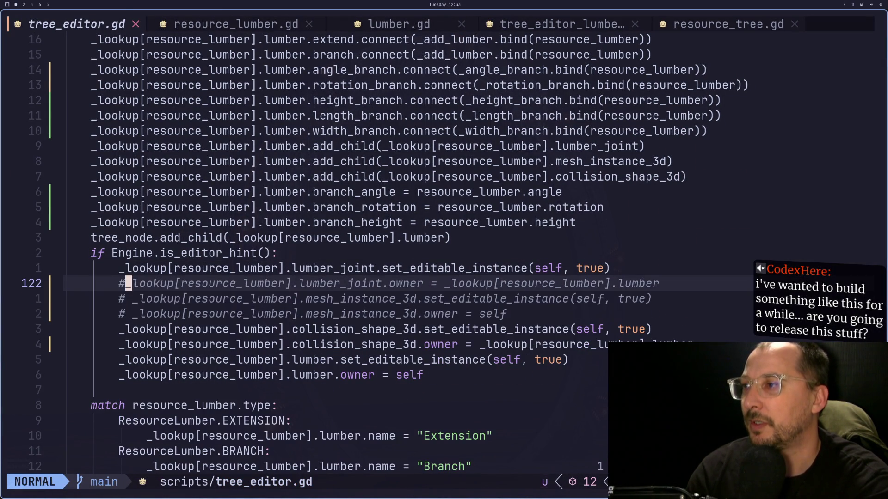
pyautogui.press('i')
pyautogui.press('BackSpace')
pyautogui.press('Escape')
pyautogui.write('ki#')
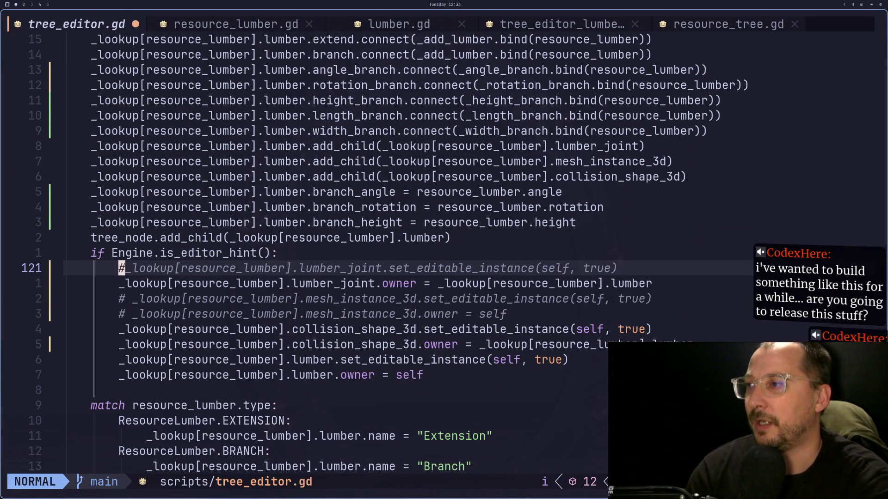
# Save tree_editor.gd with :w and return to Godot.
pyautogui.press('Escape')
pyautogui.write(':w')
pyautogui.press('Return')
pyautogui.press('super+2')
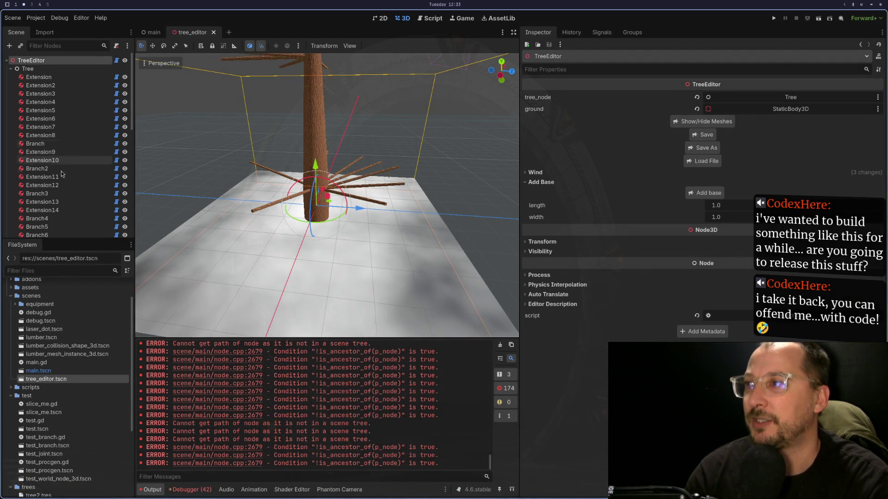
# Close and reopen tree_editor.tscn, select TreeEditor, and load the saved tree.
pyautogui.click(213, 32)
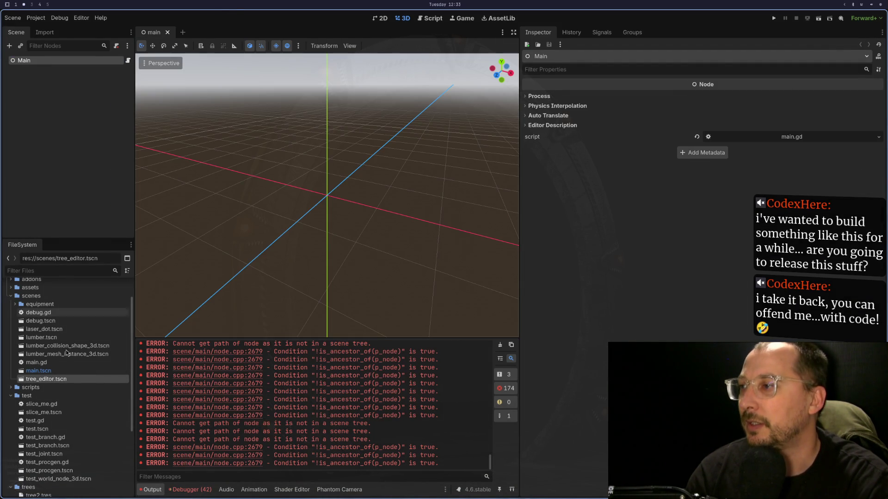
pyautogui.doubleClick(84, 381)
pyautogui.click(41, 61)
pyautogui.click(706, 160)
# Orbit and zoom around the loaded tree to inspect its branches, then select Branch2.
pyautogui.scroll(3, 345, 230)
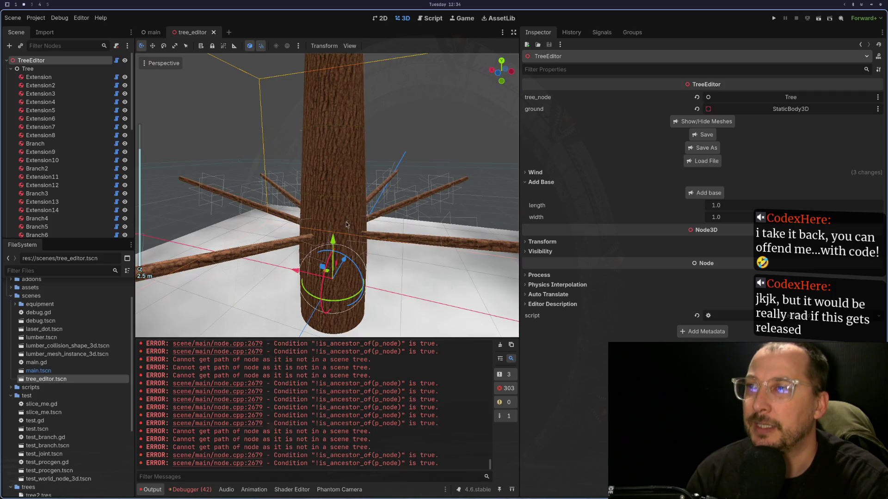
pyautogui.scroll(-4, 304, 148)
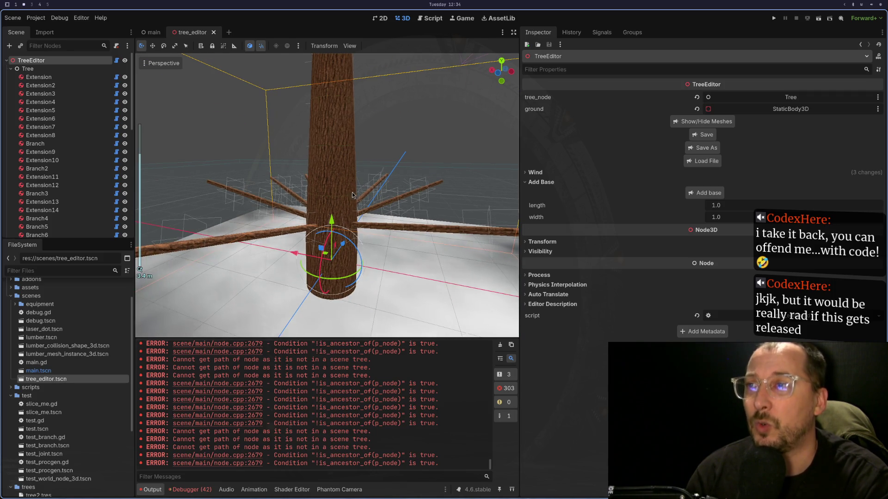
pyautogui.scroll(-4, 355, 196)
pyautogui.scroll(-4, 349, 190)
pyautogui.moveTo(328, 154); pyautogui.dragTo(337, 208)
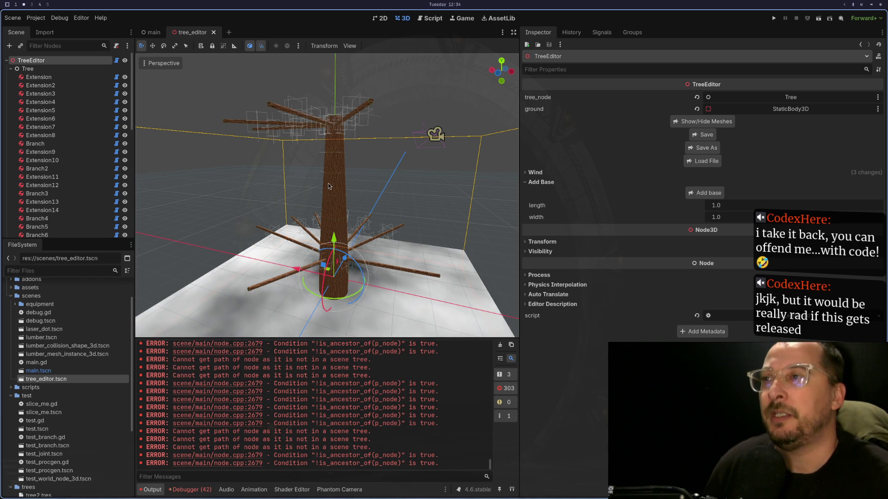
pyautogui.scroll(4, 365, 204)
pyautogui.scroll(-3, 360, 207)
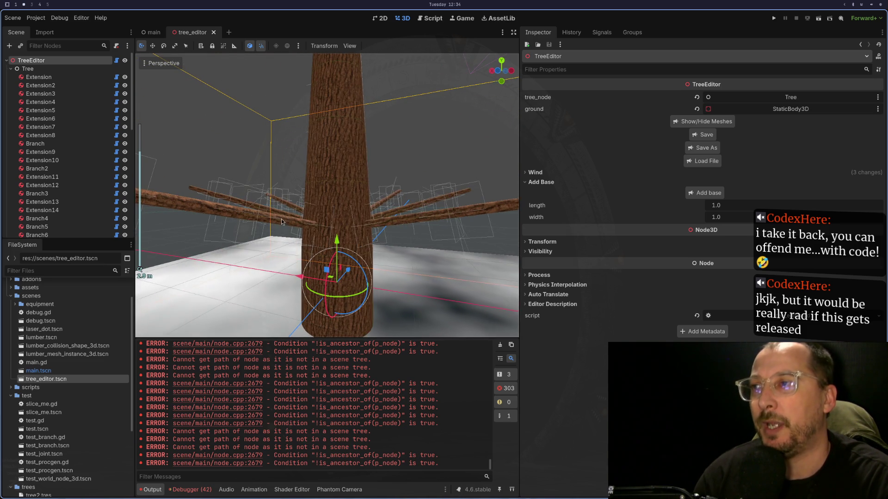
pyautogui.scroll(6, 333, 194)
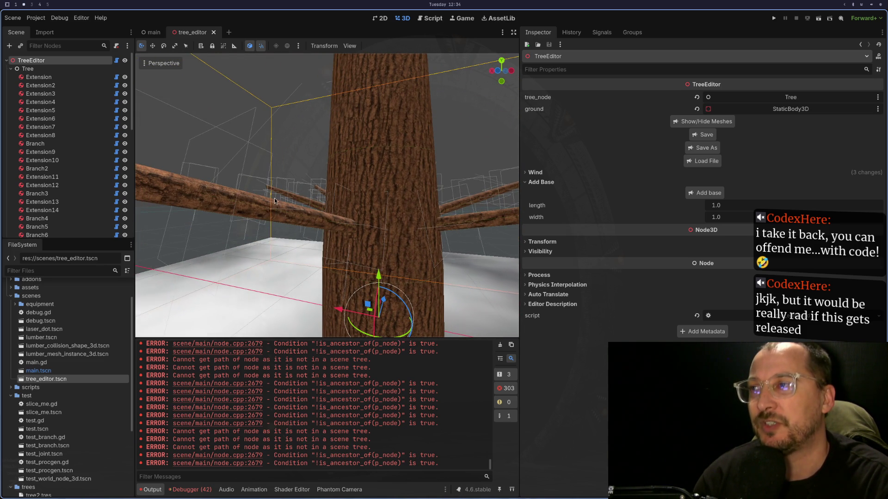
pyautogui.scroll(-2, 276, 226)
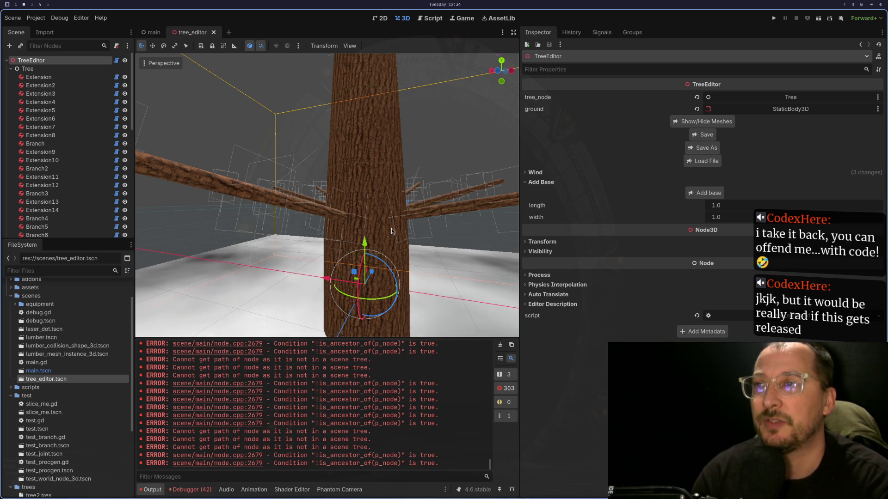
pyautogui.moveTo(402, 217); pyautogui.dragTo(339, 276)
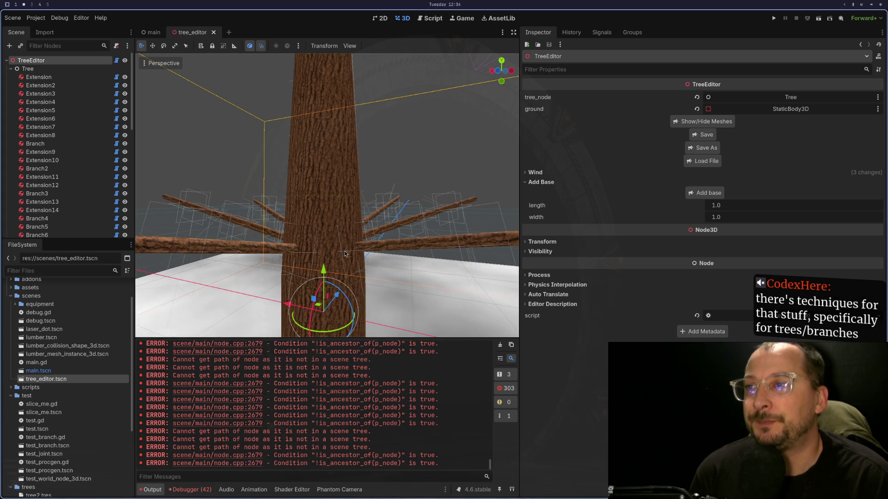
pyautogui.scroll(-5, 421, 141)
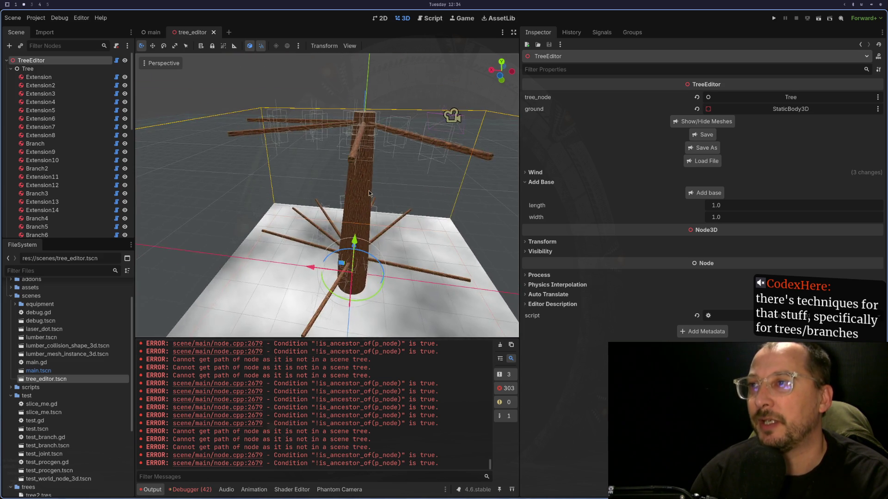
pyautogui.scroll(5, 368, 190)
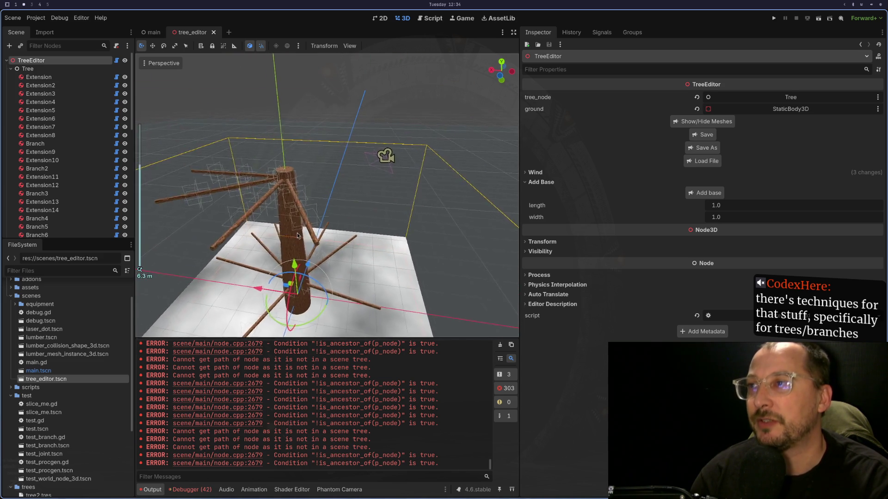
pyautogui.click(251, 154)
# Add new trunk segments on Extension8, Extension33, and the resulting top segment.
pyautogui.click(252, 157)
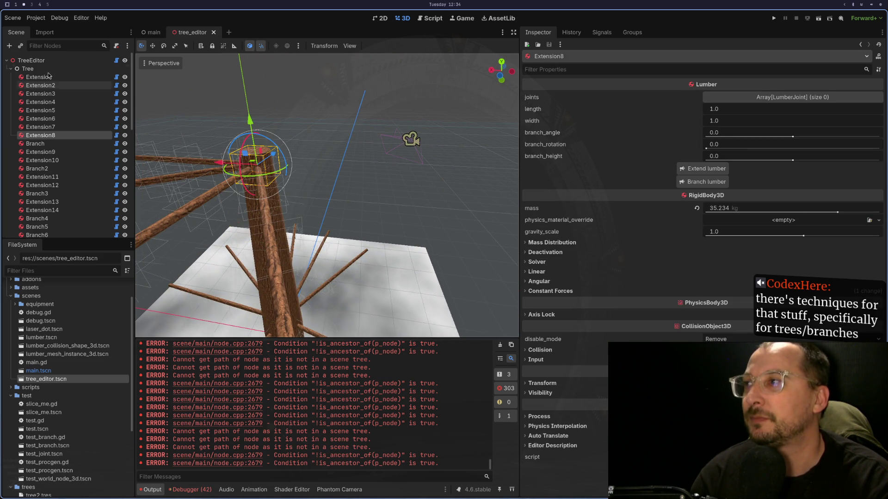
pyautogui.click(703, 168)
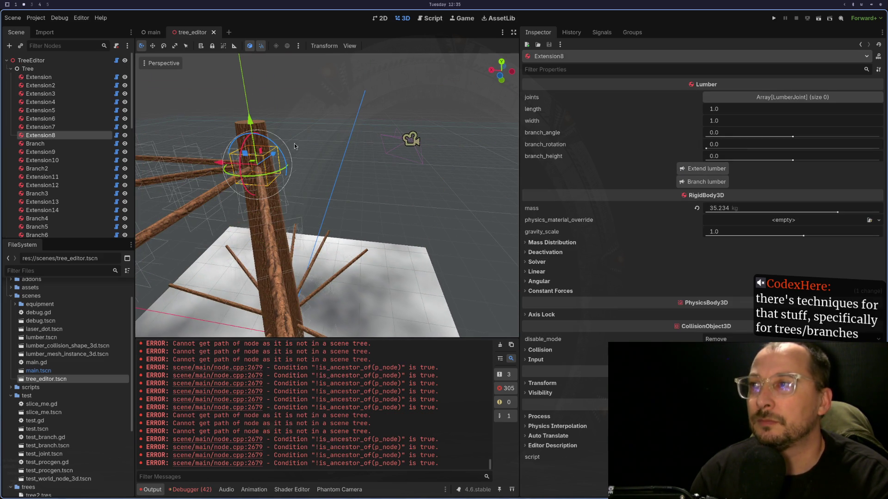
pyautogui.click(237, 125)
pyautogui.click(726, 173)
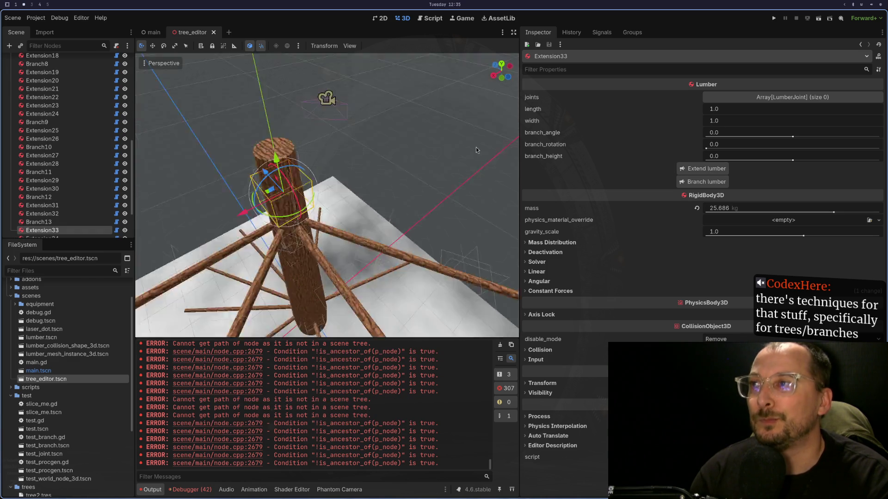
pyautogui.click(400, 140)
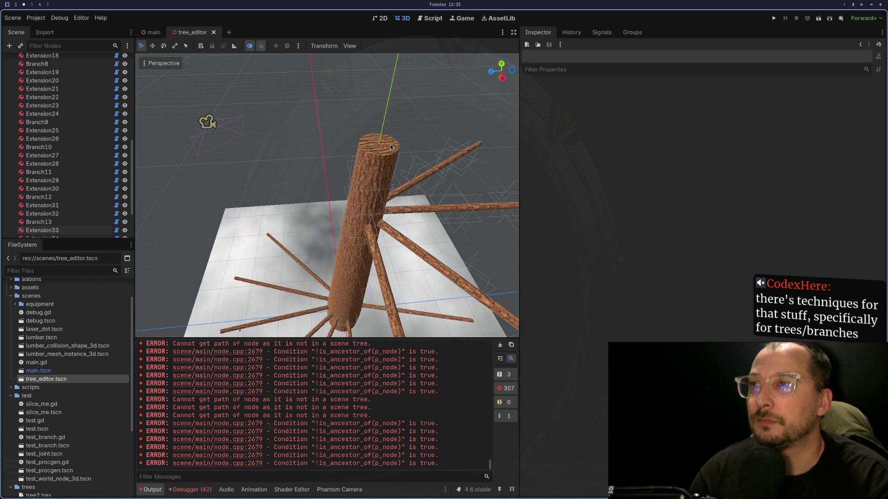
pyautogui.scroll(-3, 393, 144)
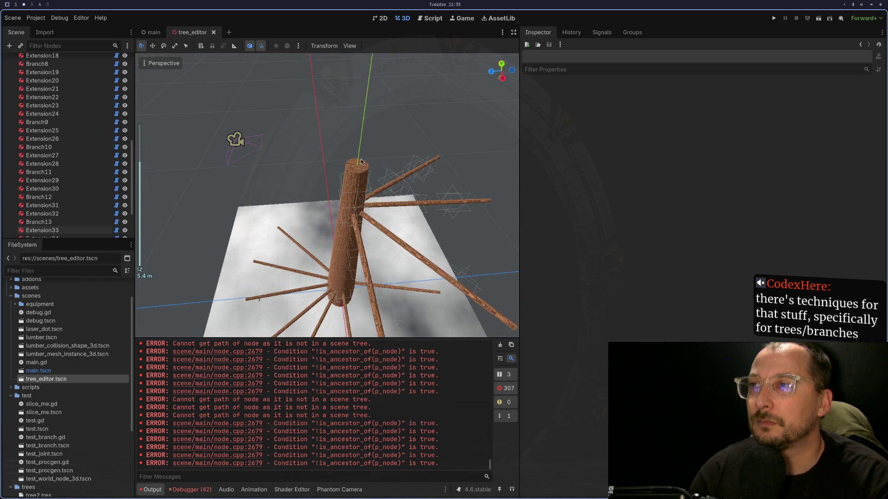
pyautogui.click(355, 173)
pyautogui.click(686, 172)
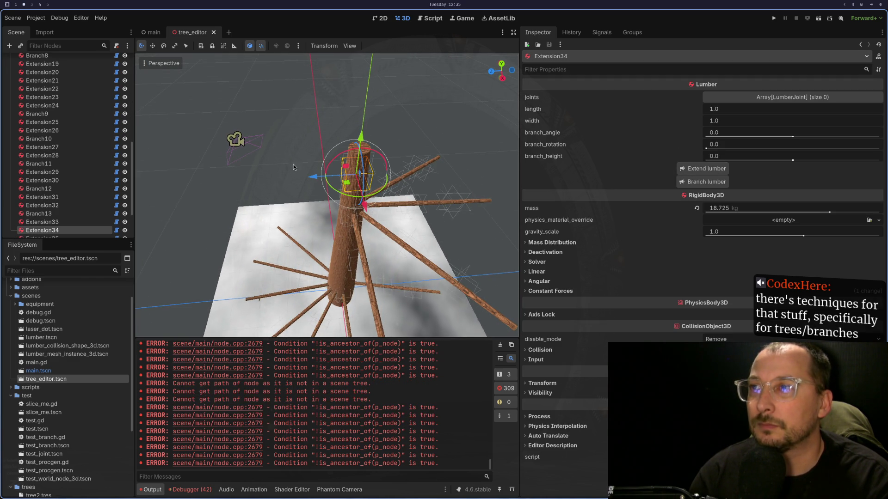
# Keep extending the trunk from each new top segment, Extension35 through Extension39.
pyautogui.scroll(5, 415, 138)
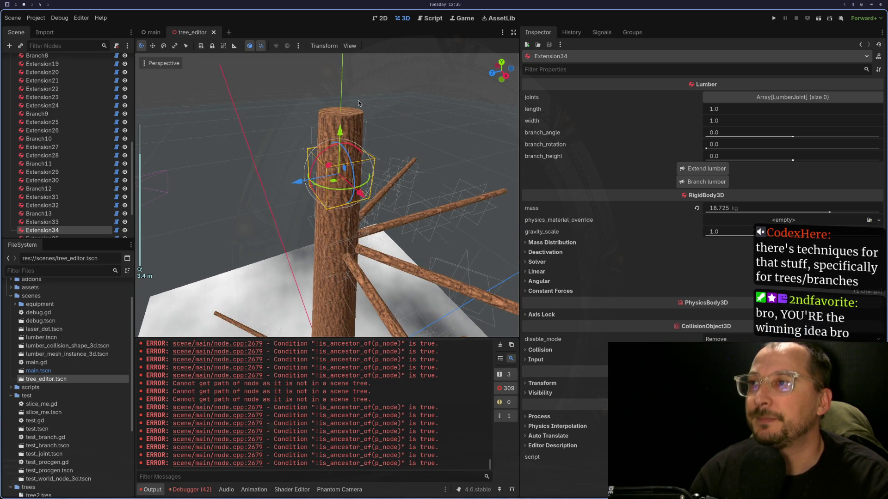
pyautogui.click(359, 103)
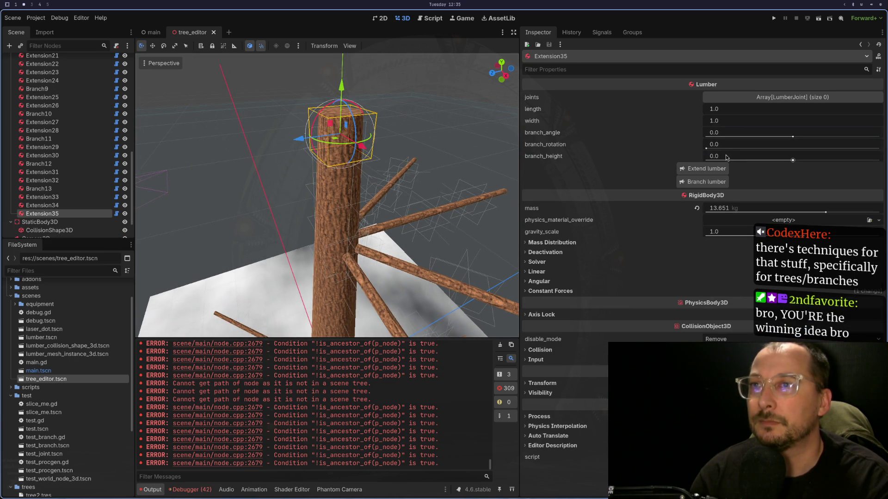
pyautogui.click(691, 173)
pyautogui.click(354, 75)
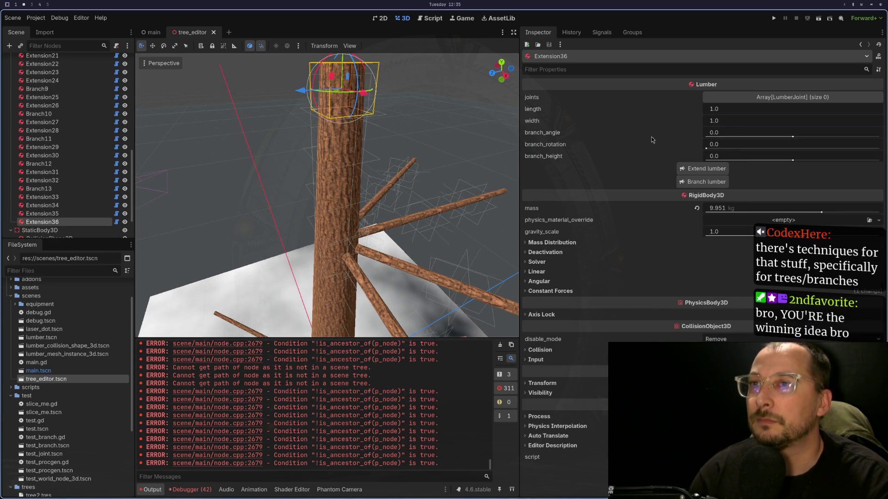
pyautogui.click(700, 173)
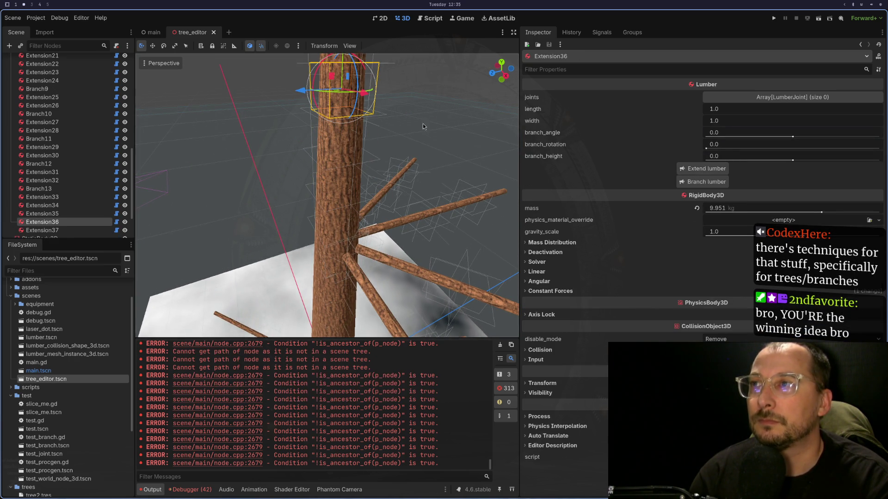
pyautogui.click(355, 140)
pyautogui.click(700, 170)
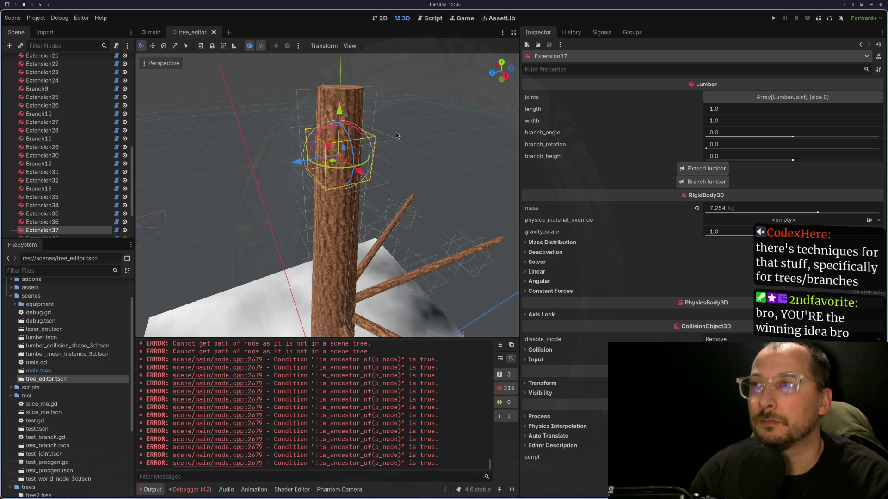
pyautogui.click(348, 89)
pyautogui.click(691, 167)
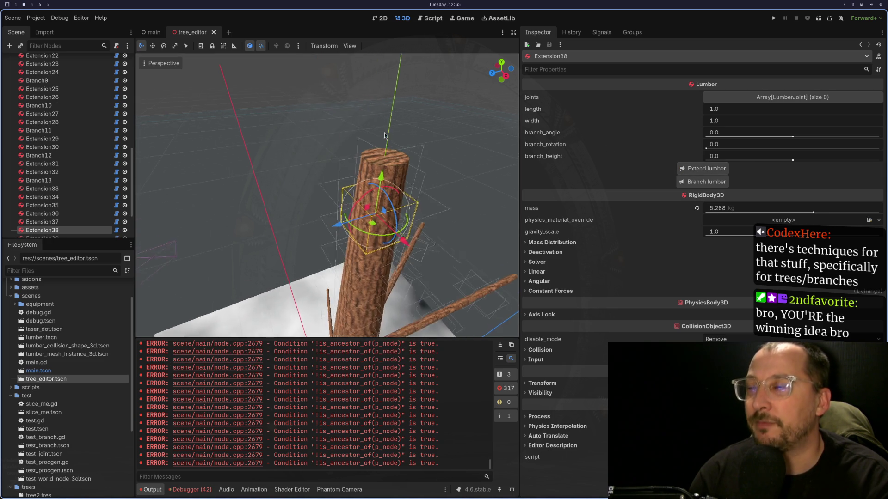
pyautogui.click(384, 171)
pyautogui.click(700, 169)
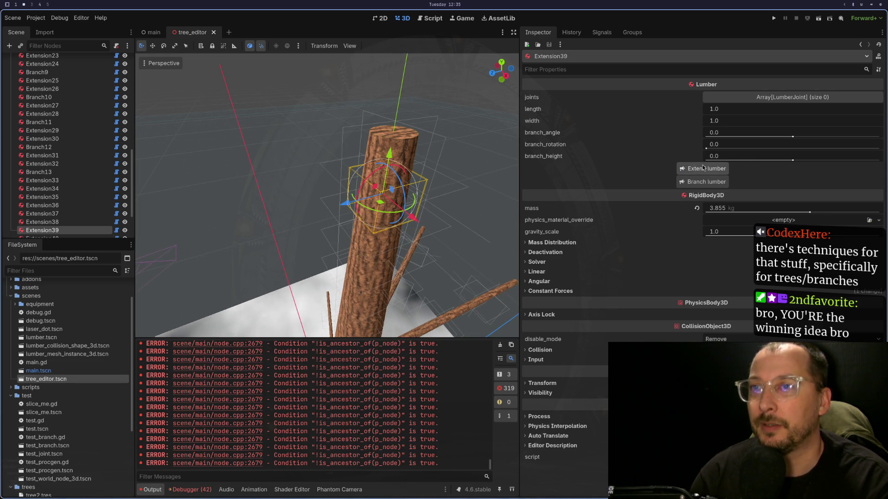
# Select Extension40 and inspect its transform properties, orbiting around the trunk top.
pyautogui.click(387, 136)
pyautogui.click(393, 142)
pyautogui.click(383, 134)
pyautogui.click(383, 135)
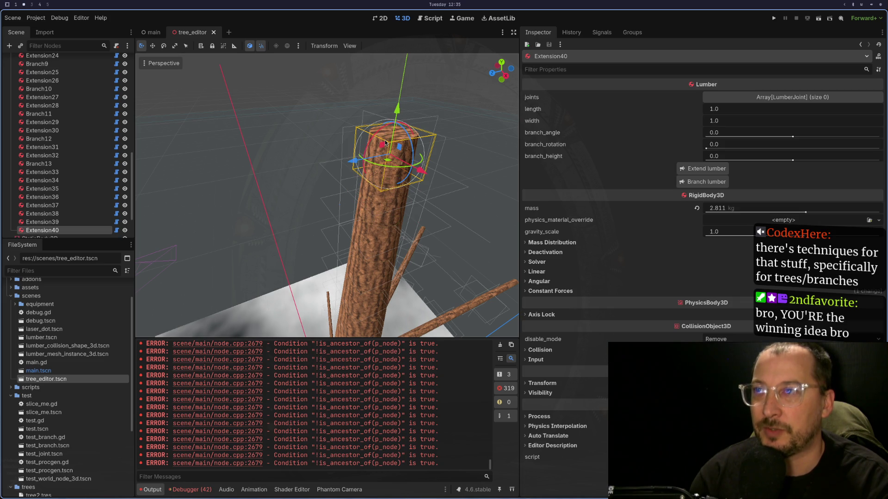
pyautogui.click(543, 384)
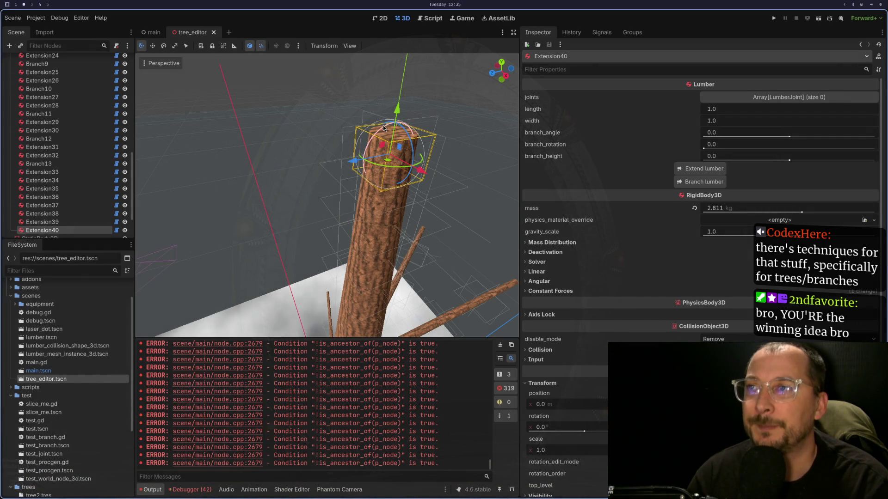
pyautogui.click(382, 129)
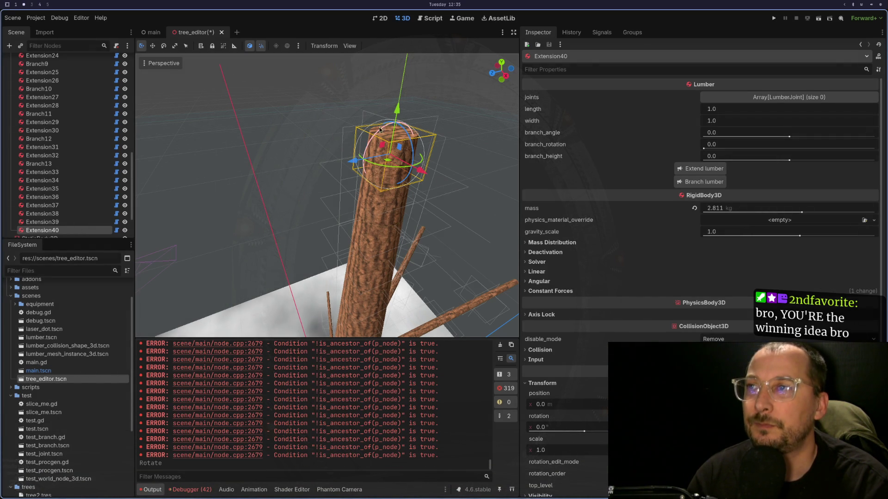
pyautogui.moveTo(375, 132)
pyautogui.mouseDown()
pyautogui.moveTo(418, 146)
pyautogui.moveTo(387, 151)
pyautogui.mouseUp()
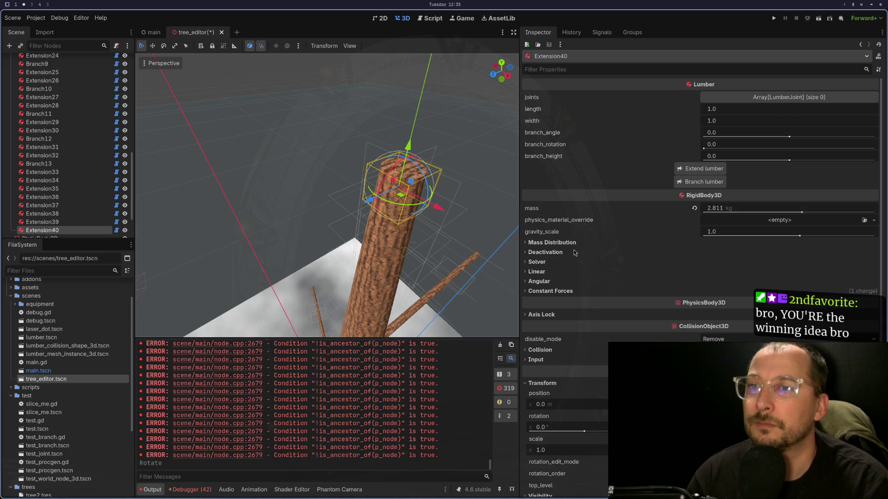
# Extend the trunk up to Extension43, check its transform, and run the current scene.
pyautogui.click(691, 169)
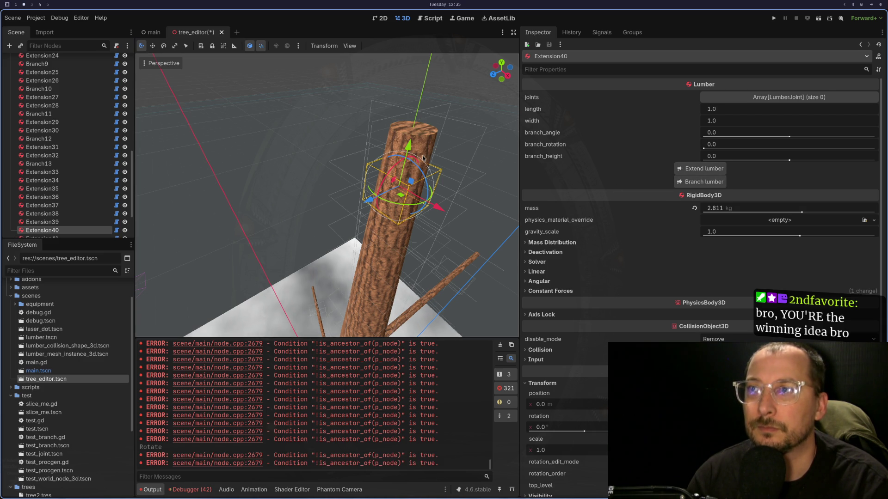
pyautogui.click(395, 131)
pyautogui.click(705, 169)
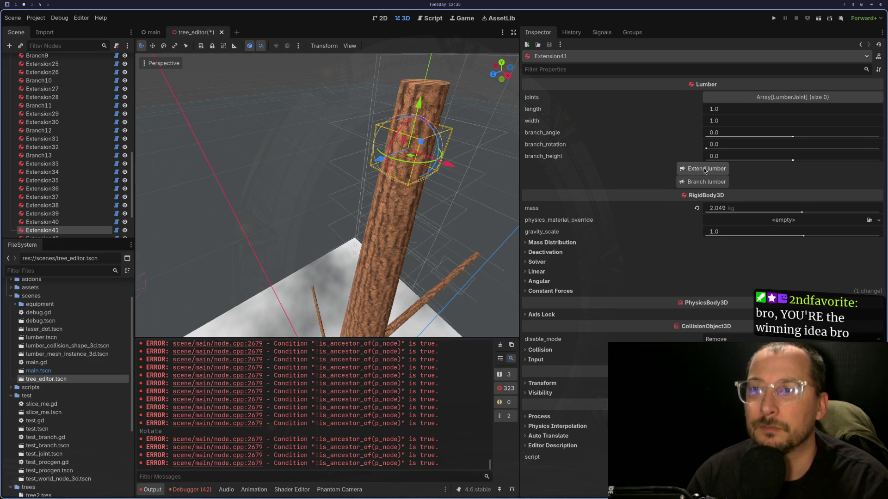
pyautogui.click(420, 102)
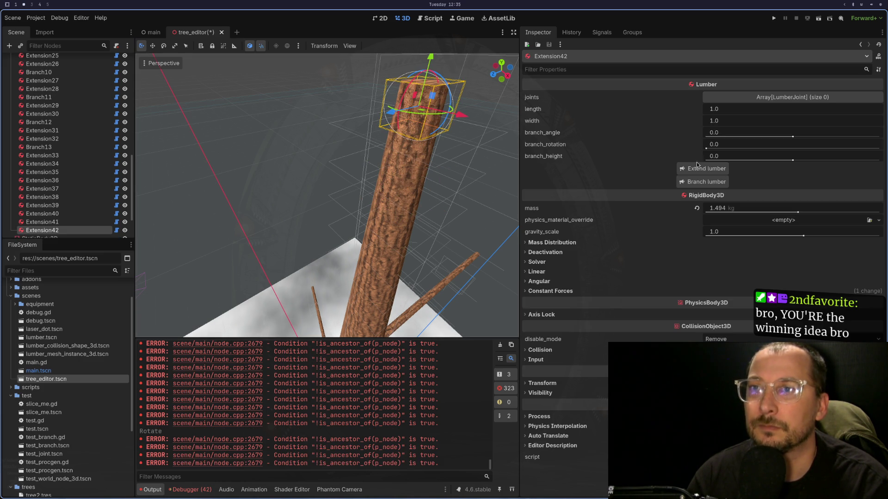
pyautogui.click(695, 169)
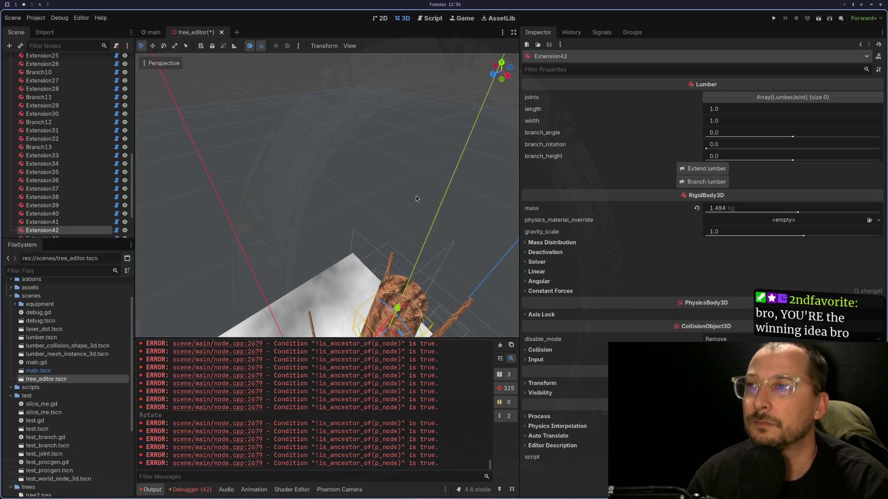
pyautogui.click(414, 159)
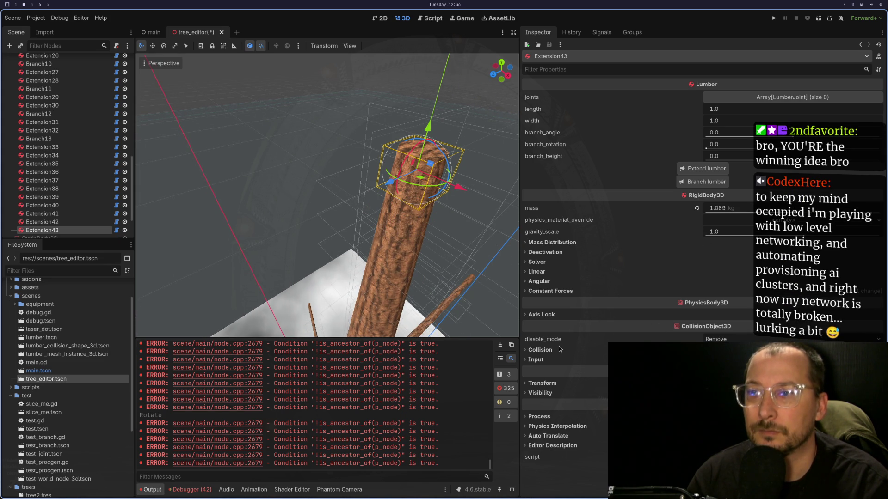
pyautogui.click(542, 384)
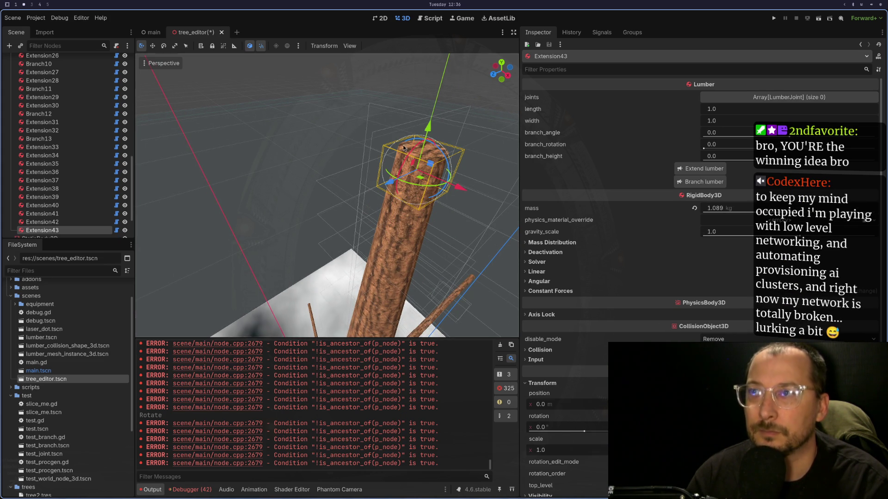
pyautogui.scroll(-4, 437, 134)
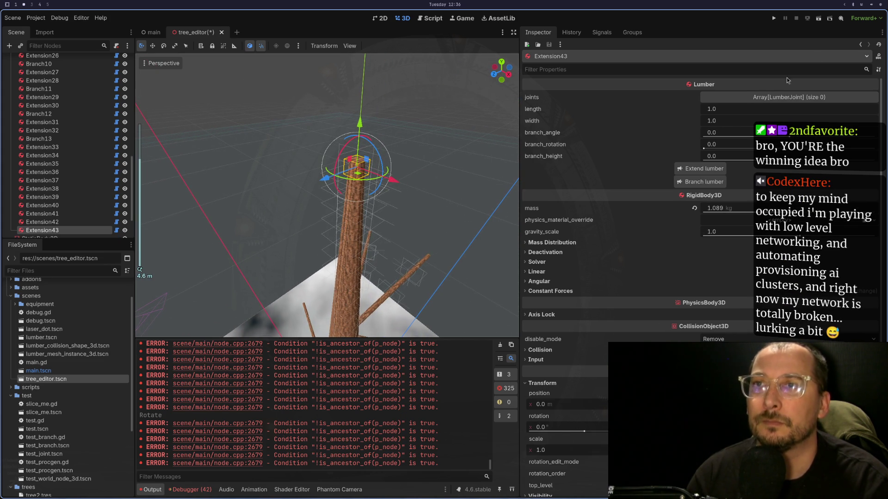
pyautogui.click(810, 19)
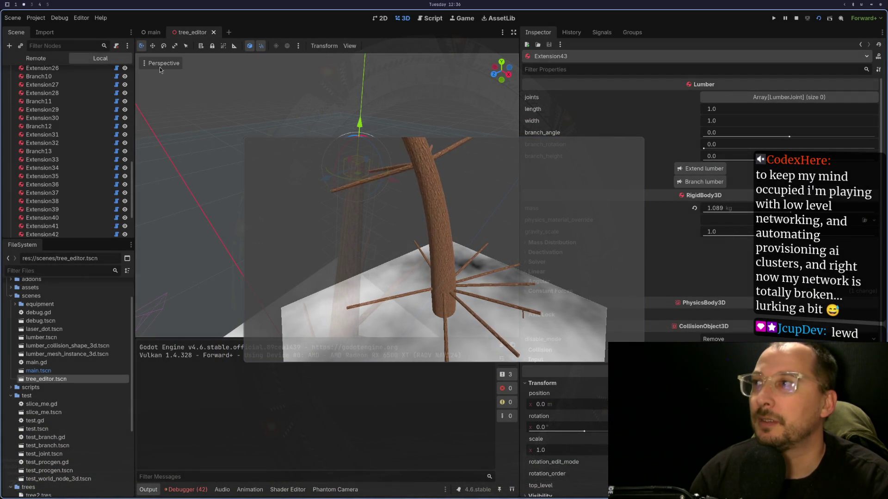
# Select the TreeEditor root node and move the running game window aside.
pyautogui.scroll(2, 41, 89)
pyautogui.scroll(10, 41, 89)
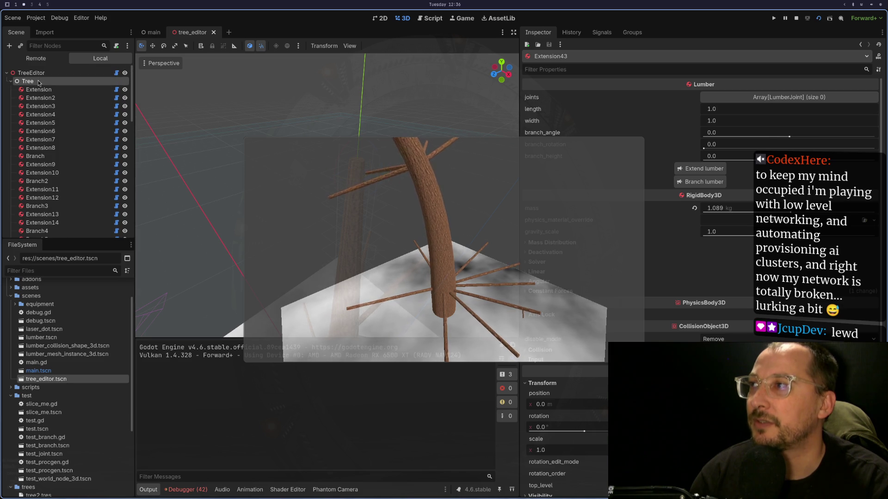
pyautogui.click(43, 80)
pyautogui.click(354, 344)
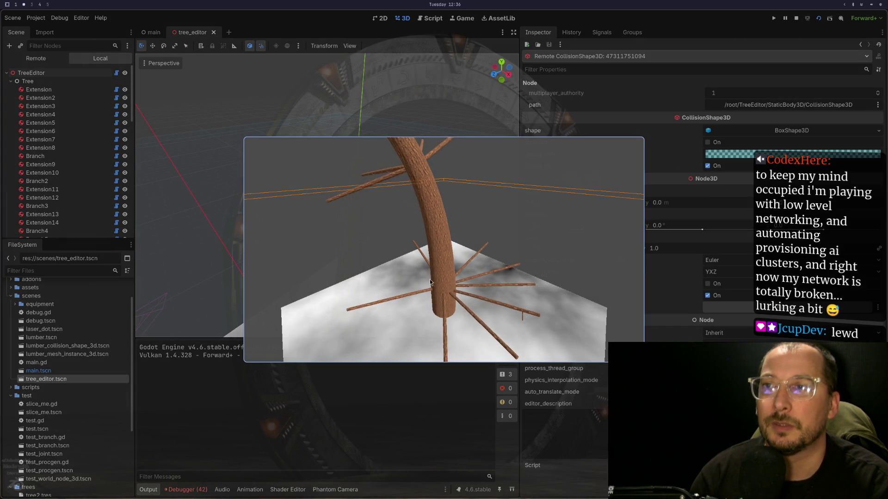
pyautogui.click(450, 113)
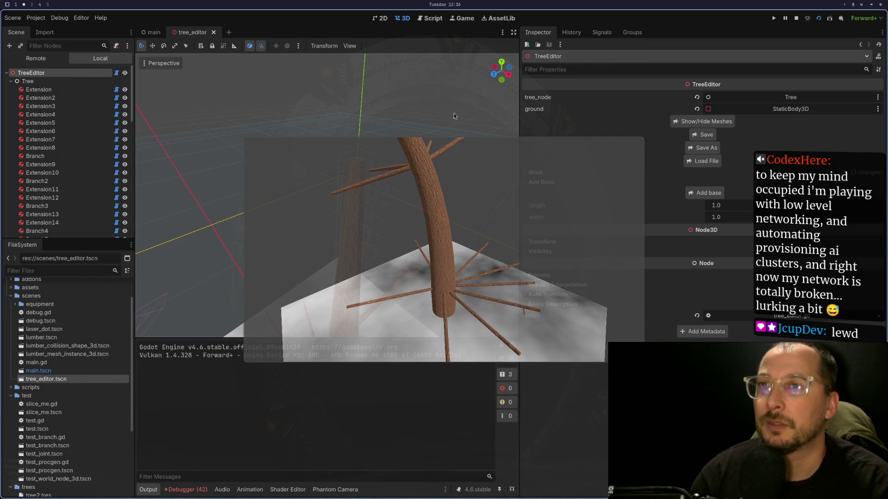
pyautogui.moveTo(602, 164); pyautogui.dragTo(447, 279)
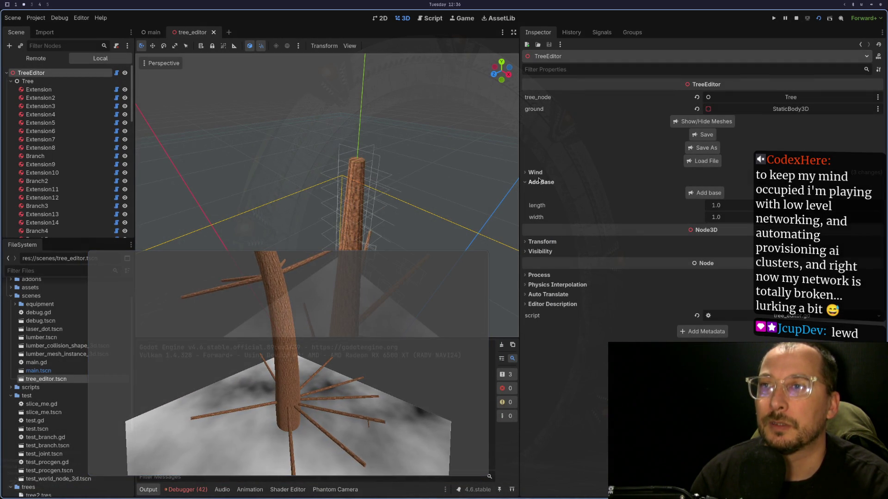
# Halve the Wind wind_speed to 9.0 for x and 5.0 for y using /2.
pyautogui.click(535, 173)
pyautogui.click(573, 195)
pyautogui.press('End')
pyautogui.write('/2')
pyautogui.press('Tab')
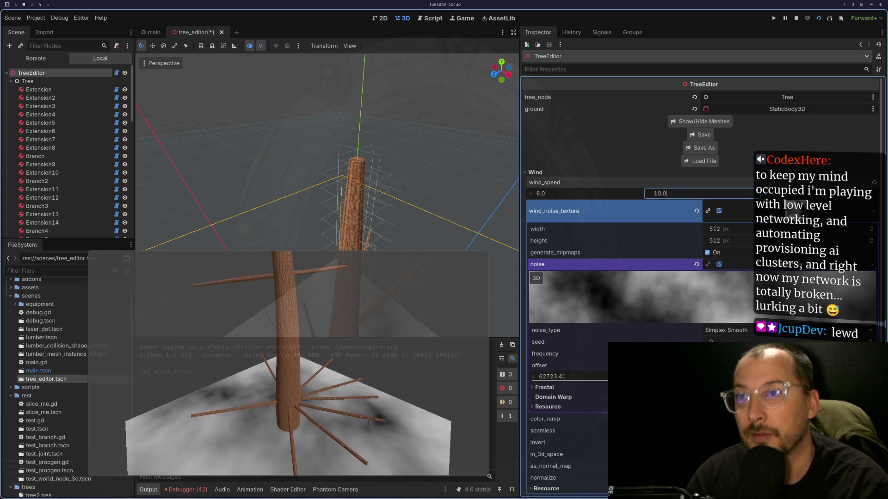
pyautogui.press('End')
pyautogui.write('/2')
pyautogui.press('Return')
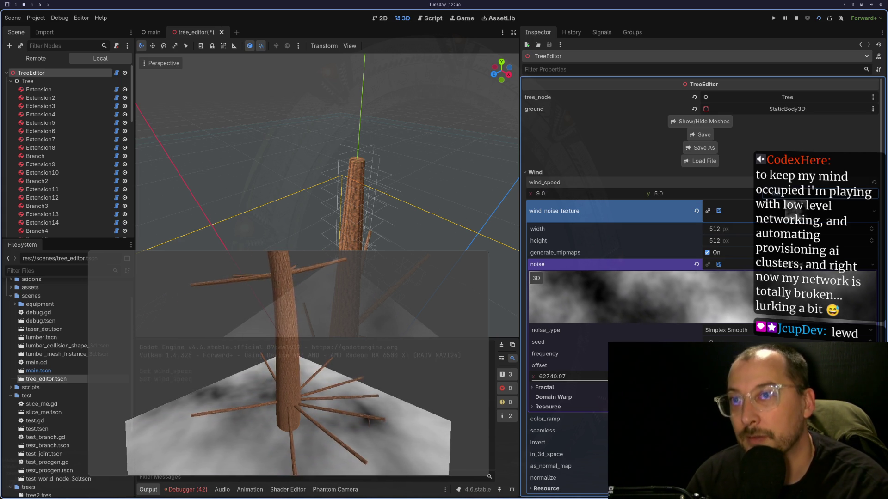
# Bring up the in-editor Game view with its 3D controls.
pyautogui.click(303, 289)
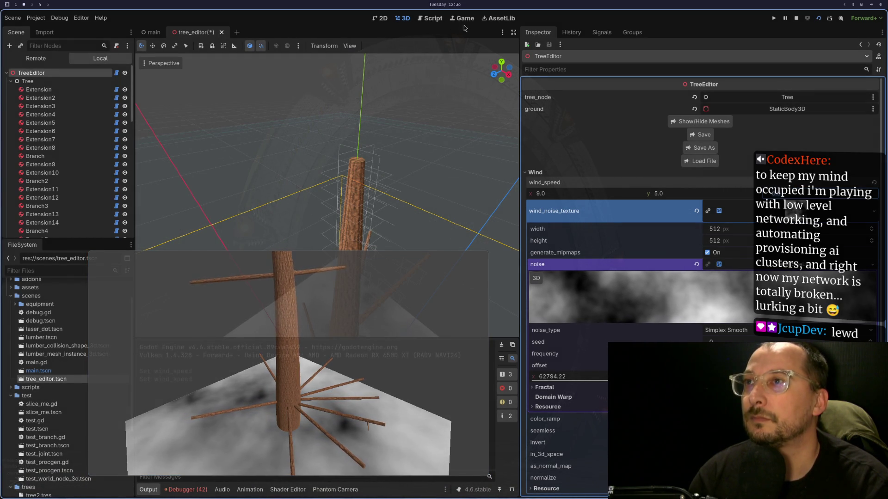
pyautogui.click(462, 18)
pyautogui.click(256, 45)
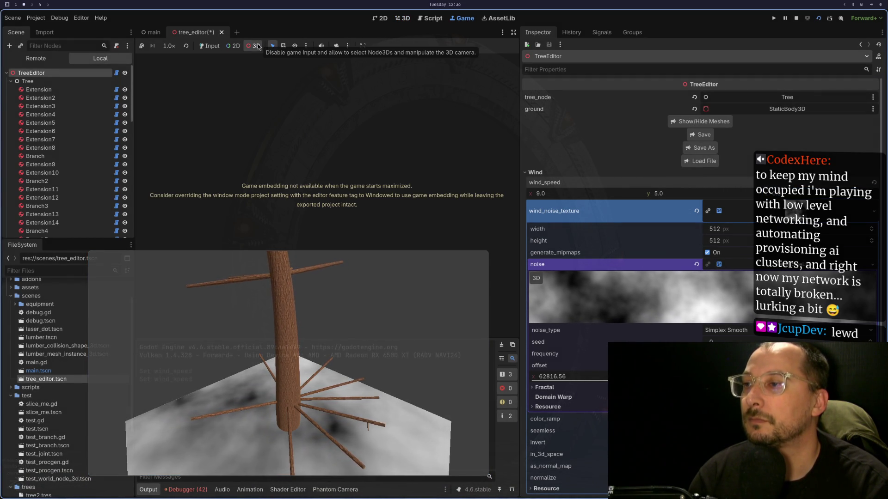
pyautogui.click(333, 47)
pyautogui.scroll(3, 288, 254)
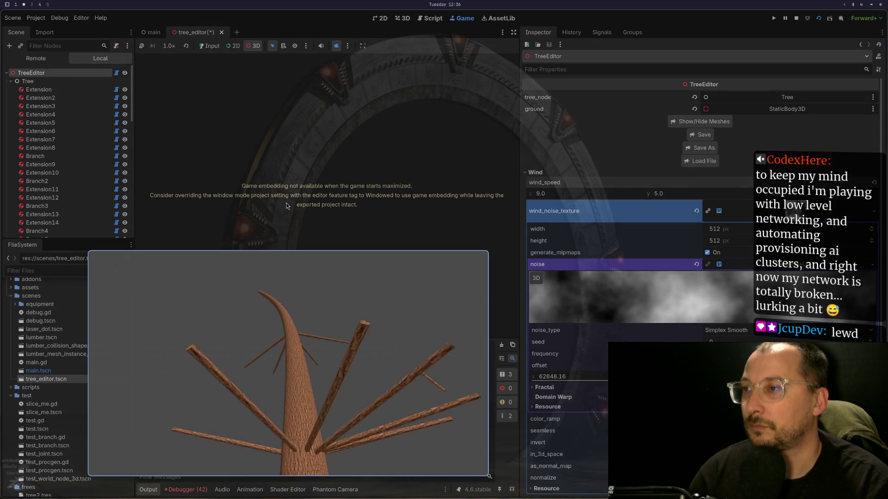
pyautogui.scroll(-5, 324, 301)
pyautogui.moveTo(378, 329)
pyautogui.mouseDown()
pyautogui.moveTo(398, 328)
pyautogui.moveTo(480, 373)
pyautogui.moveTo(264, 353)
pyautogui.mouseUp()
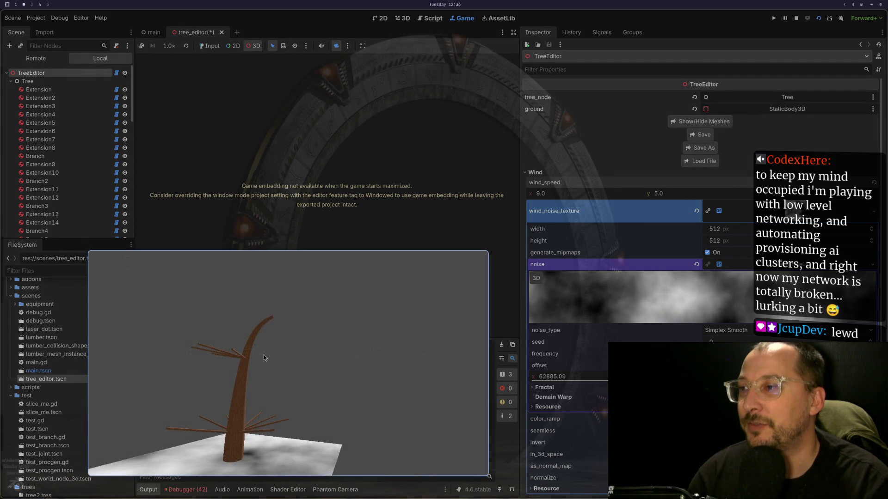
pyautogui.scroll(3, 353, 393)
pyautogui.moveTo(344, 387)
pyautogui.mouseDown()
pyautogui.moveTo(346, 406)
pyautogui.moveTo(320, 343)
pyautogui.moveTo(325, 372)
pyautogui.moveTo(335, 299)
pyautogui.moveTo(314, 370)
pyautogui.moveTo(334, 303)
pyautogui.mouseUp()
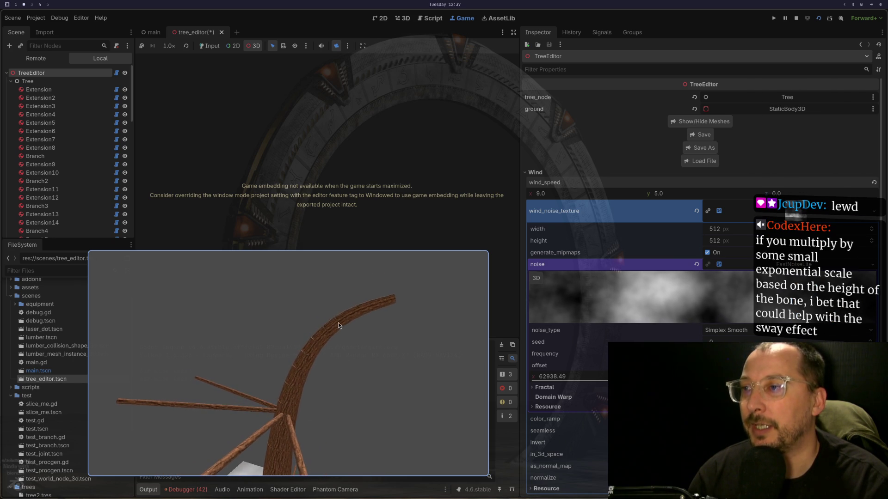
pyautogui.moveTo(303, 312)
pyautogui.mouseDown()
pyautogui.moveTo(326, 338)
pyautogui.moveTo(379, 160)
pyautogui.moveTo(303, 363)
pyautogui.moveTo(328, 332)
pyautogui.moveTo(357, 175)
pyautogui.mouseUp()
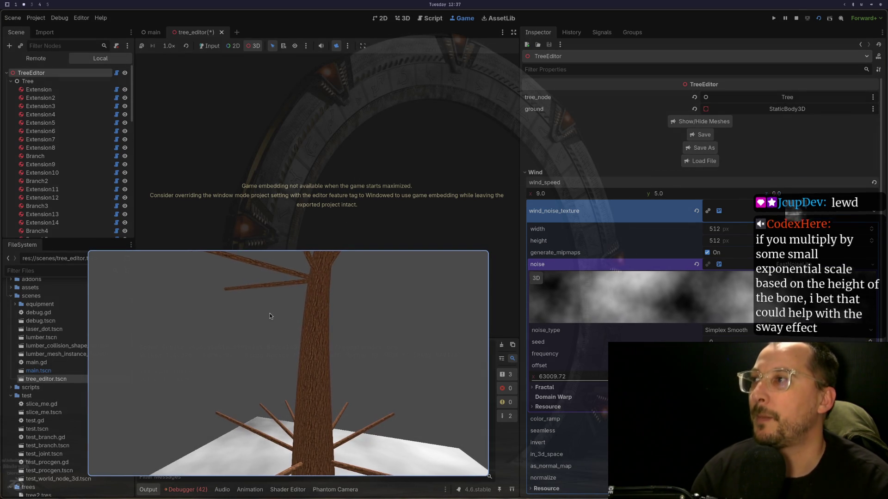
pyautogui.press('super+1')
# Return to tree_editor.gd and scroll to the extension length multiplier on line 147.
pyautogui.scroll(14, 428, 196)
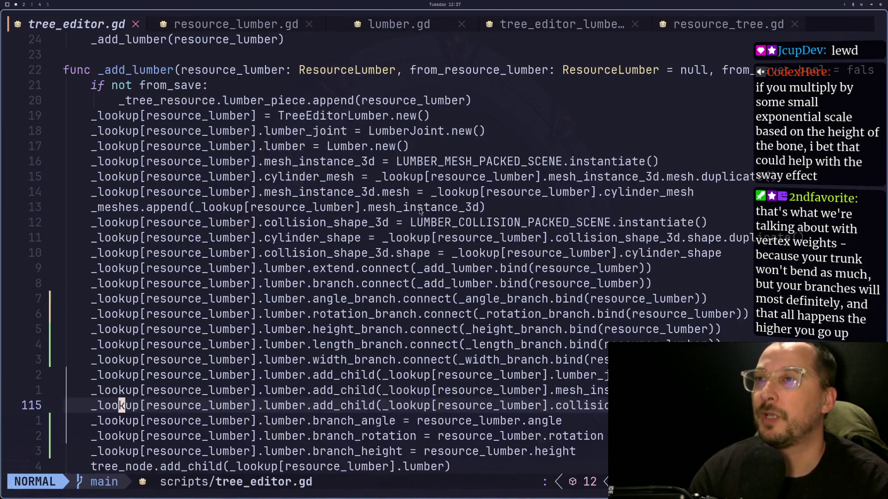
pyautogui.press('super+2')
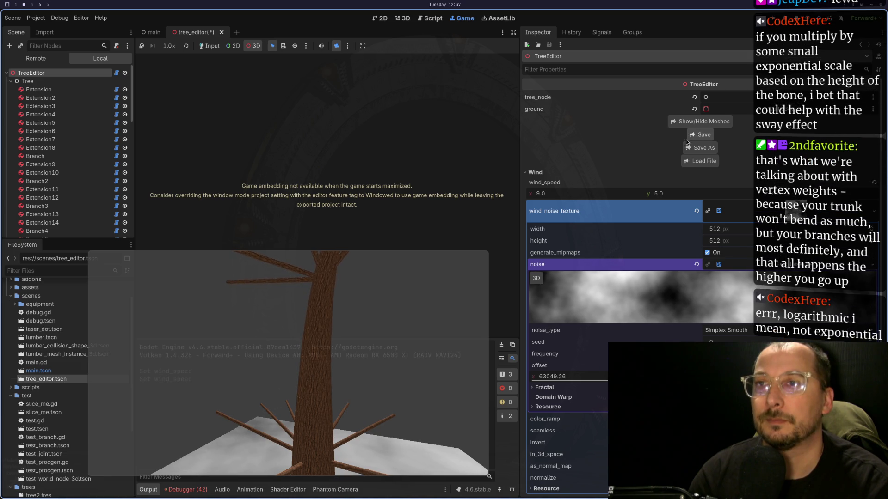
pyautogui.press('super+1')
pyautogui.scroll(15, 382, 209)
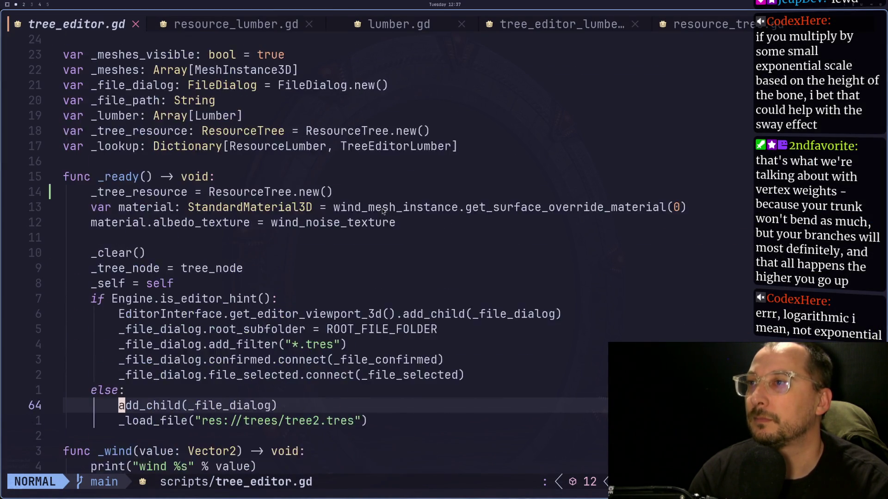
pyautogui.scroll(5, 382, 209)
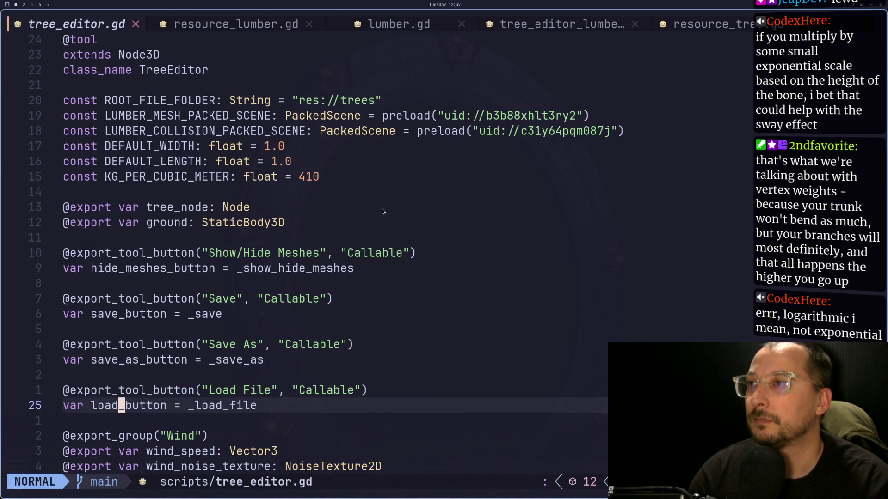
pyautogui.scroll(-20, 325, 238)
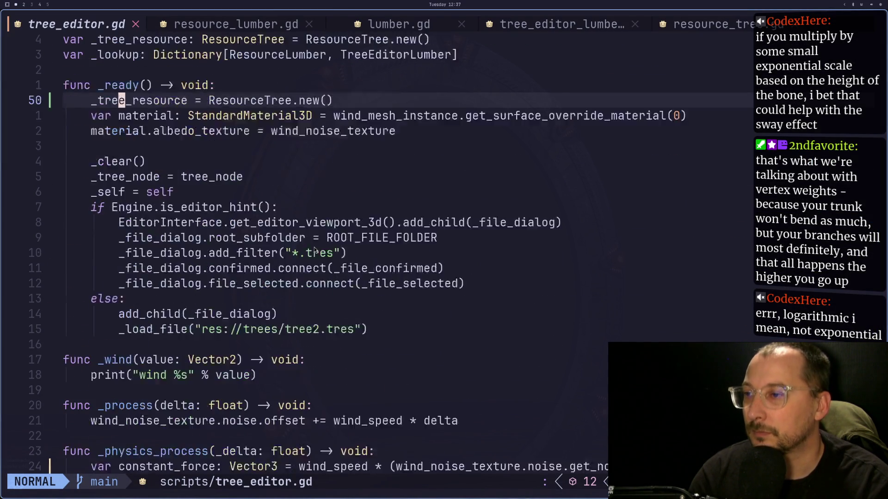
pyautogui.scroll(-18, 315, 251)
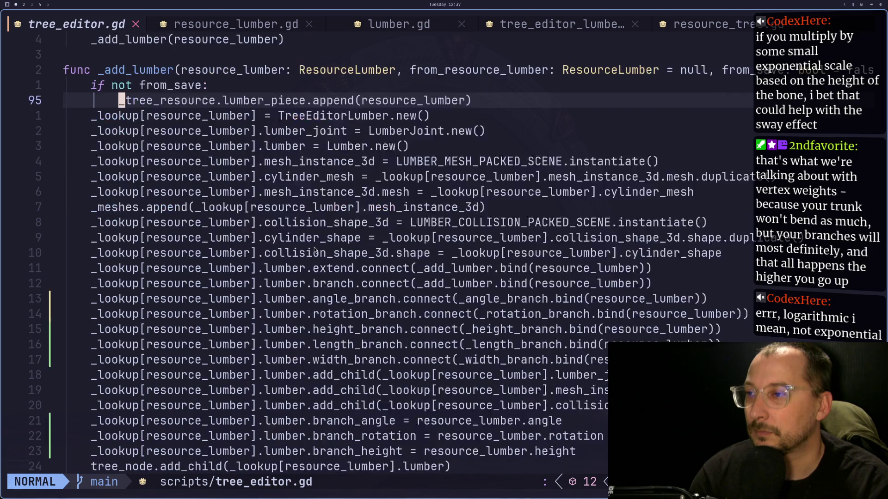
pyautogui.scroll(-3, 309, 261)
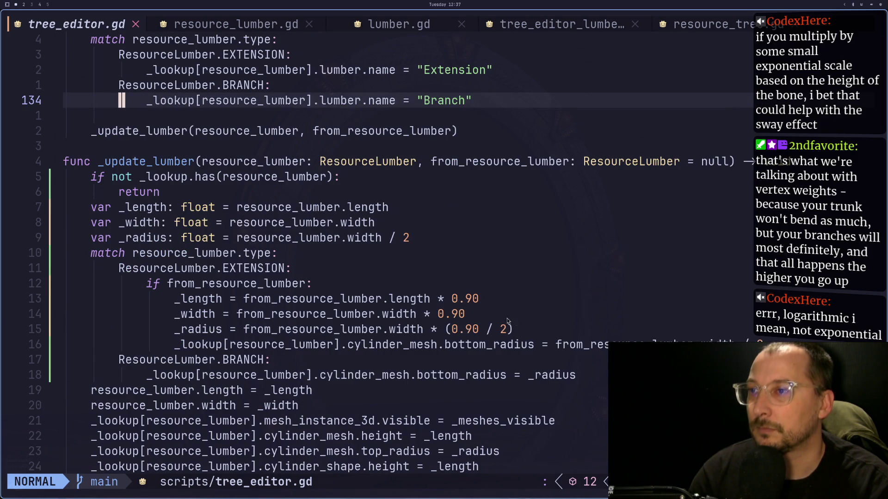
# Change the extension length factor from 0.90 to 1.10 and save with :w.
pyautogui.click(508, 305)
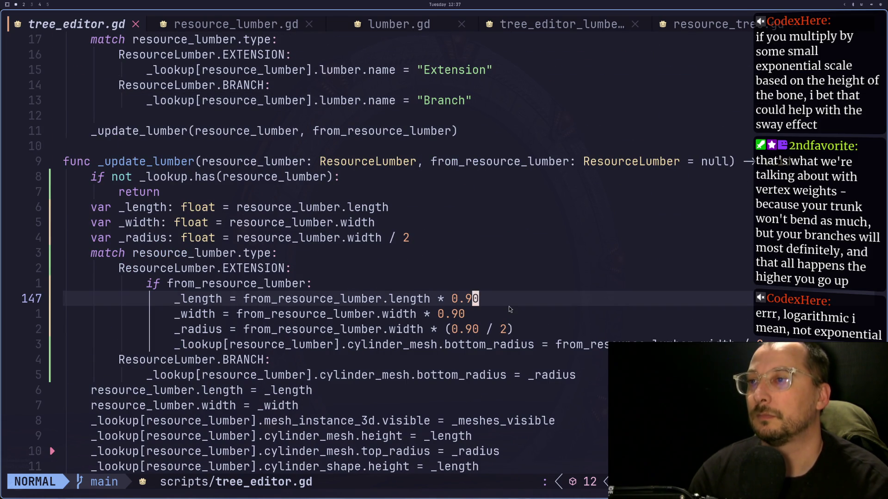
pyautogui.press('a')
pyautogui.press('Escape')
pyautogui.press('a')
pyautogui.press('BackSpace')
pyautogui.write('1.1')
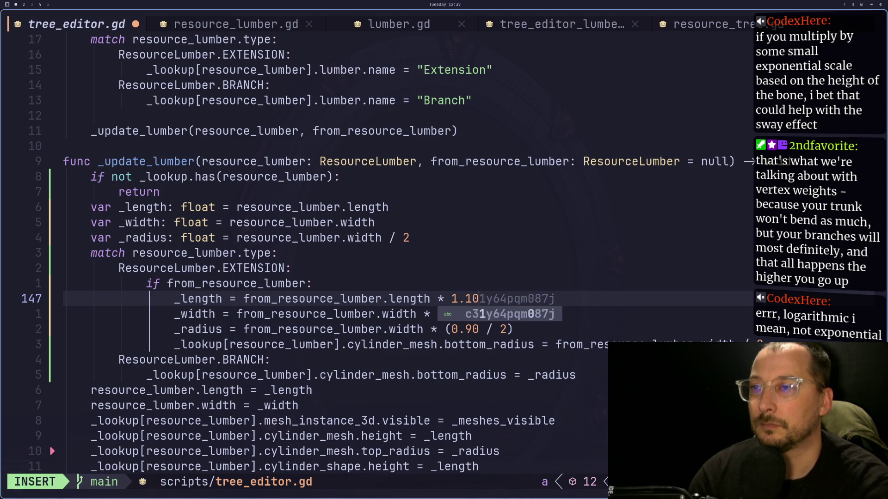
pyautogui.press('Escape')
pyautogui.write(':w')
pyautogui.press('Return')
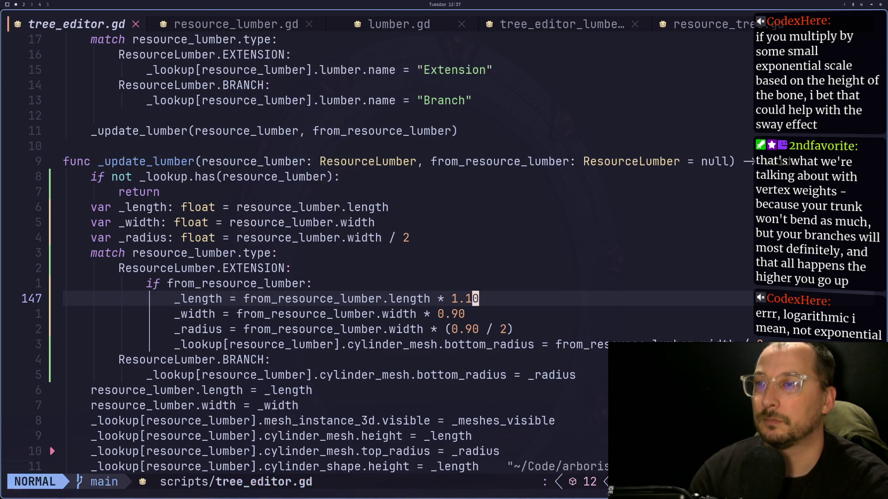
pyautogui.press('super+2')
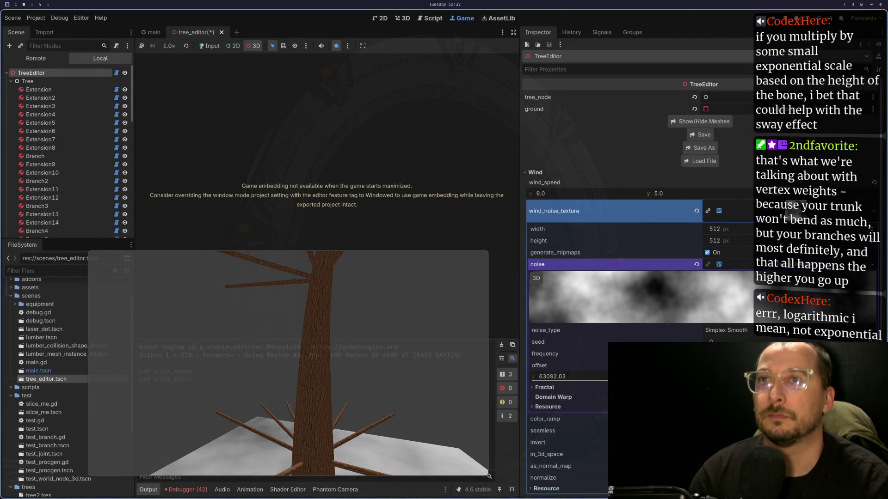
# Restart then stop the game, reopen tree_editor.tscn, and load tree2.tres.
pyautogui.press('F5')
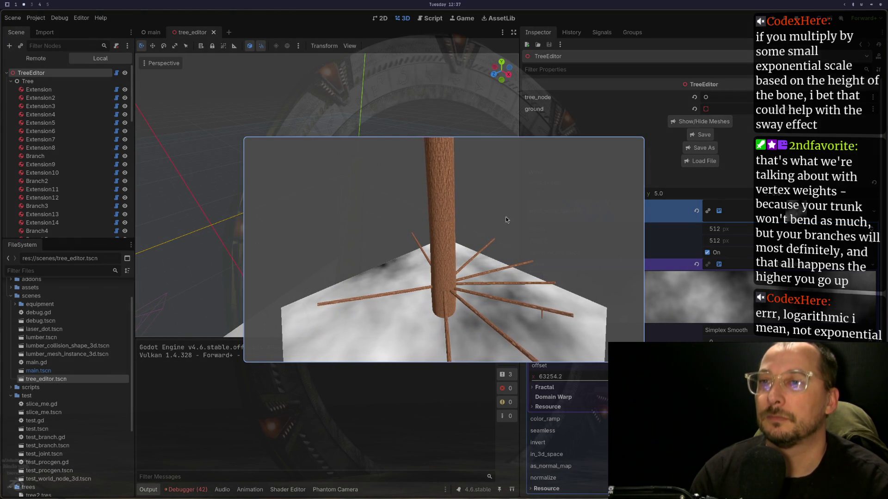
pyautogui.press('F8')
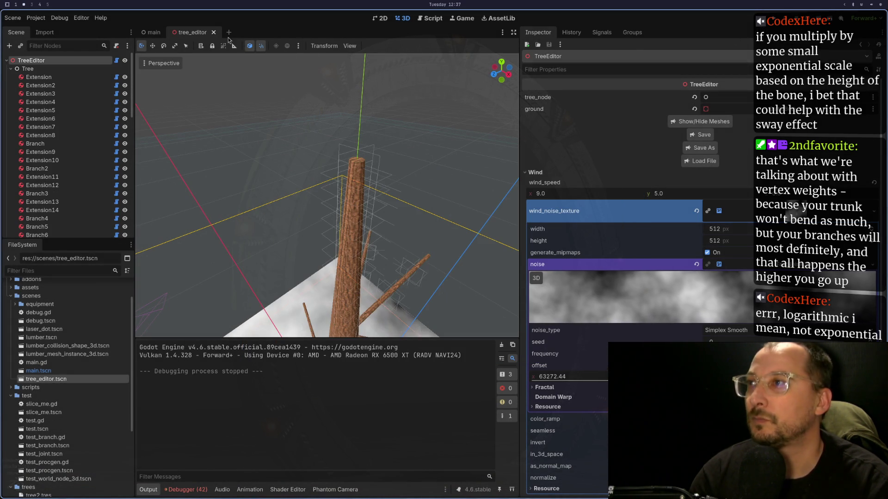
pyautogui.click(213, 32)
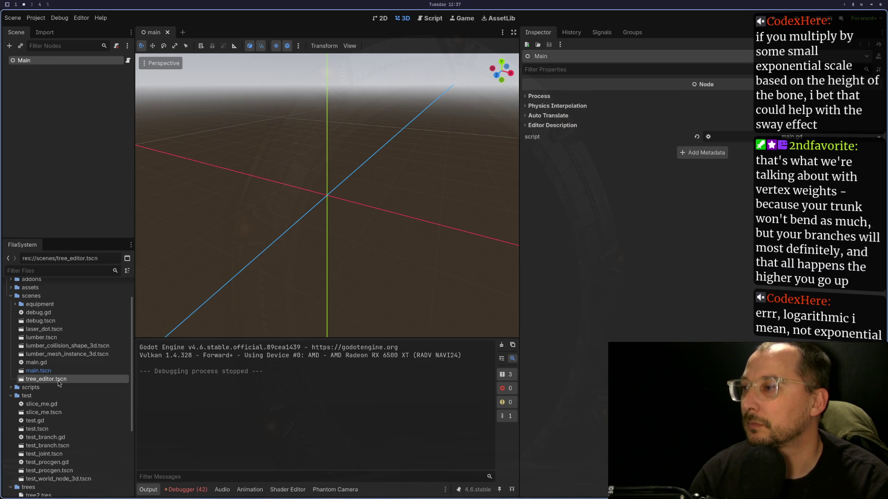
pyautogui.doubleClick(57, 379)
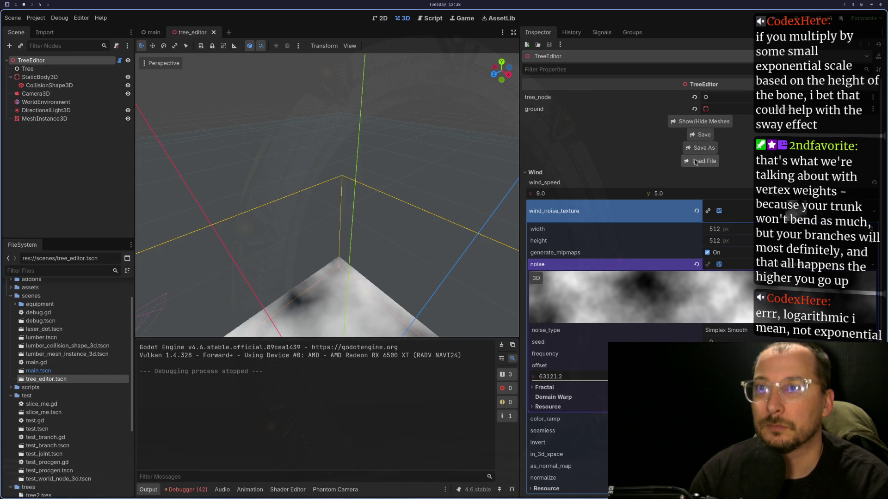
pyautogui.click(700, 161)
pyautogui.doubleClick(411, 231)
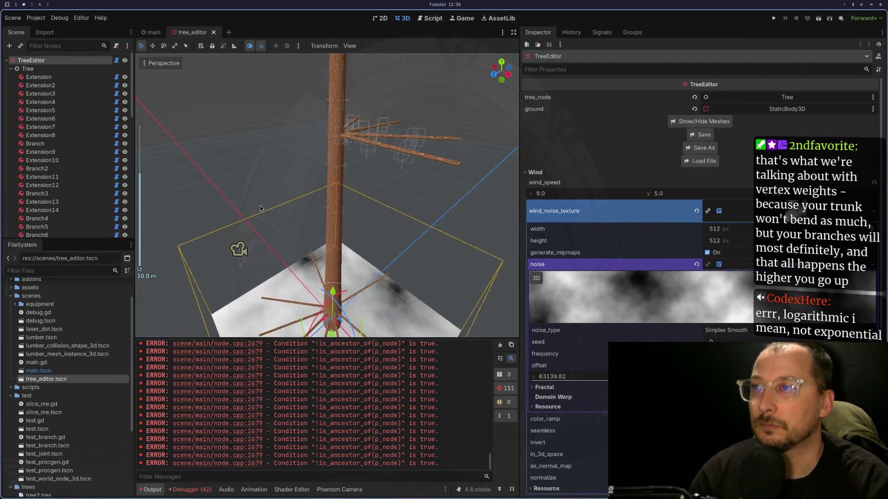
# Orbit to a side view of the taller trunk and show Extension43's transform.
pyautogui.scroll(-5, 336, 196)
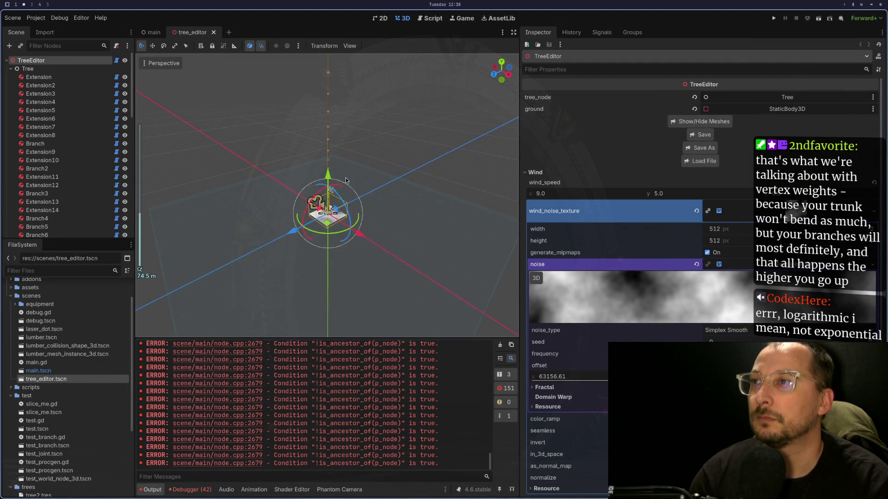
pyautogui.scroll(3, 344, 279)
pyautogui.moveTo(344, 279); pyautogui.dragTo(344, 214)
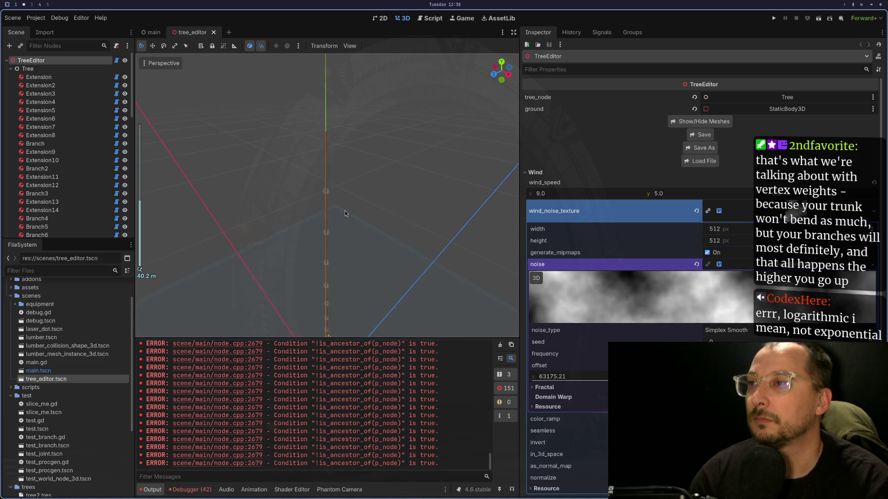
pyautogui.click(325, 169)
pyautogui.click(326, 165)
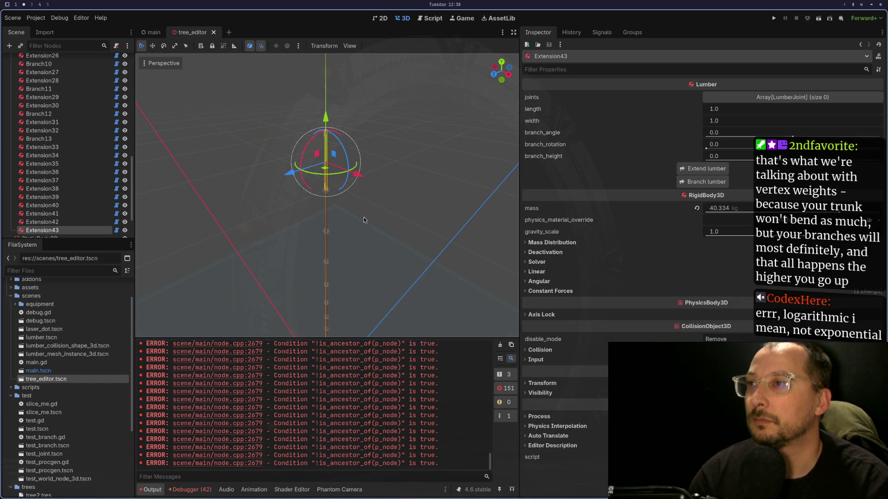
pyautogui.click(545, 384)
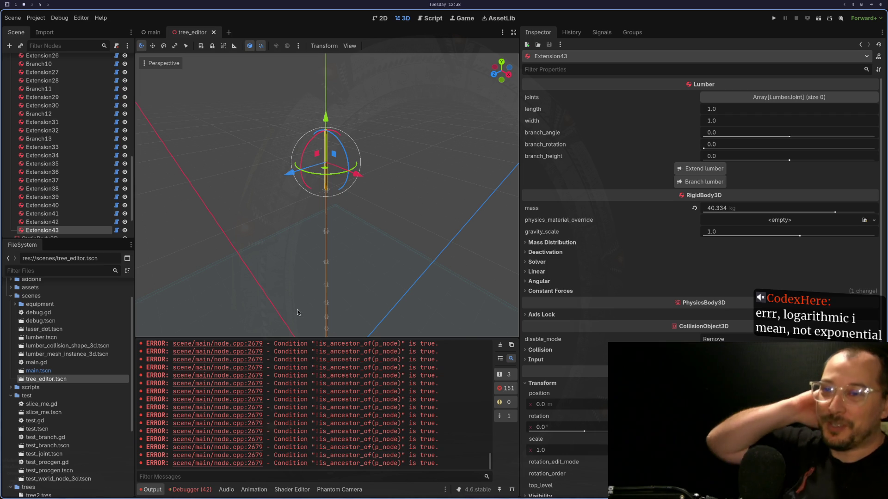
# Replace the 1.10 length multiplier on line 147 with 1.05, save with :w, and return to Godot.
pyautogui.press('super+1')
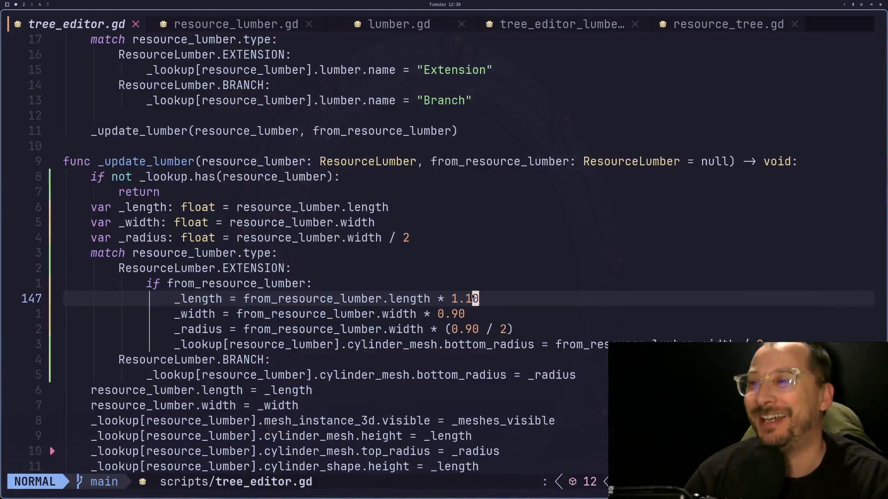
pyautogui.press('a')
pyautogui.press('BackSpace')
pyautogui.press('BackSpace')
pyautogui.write('0.')
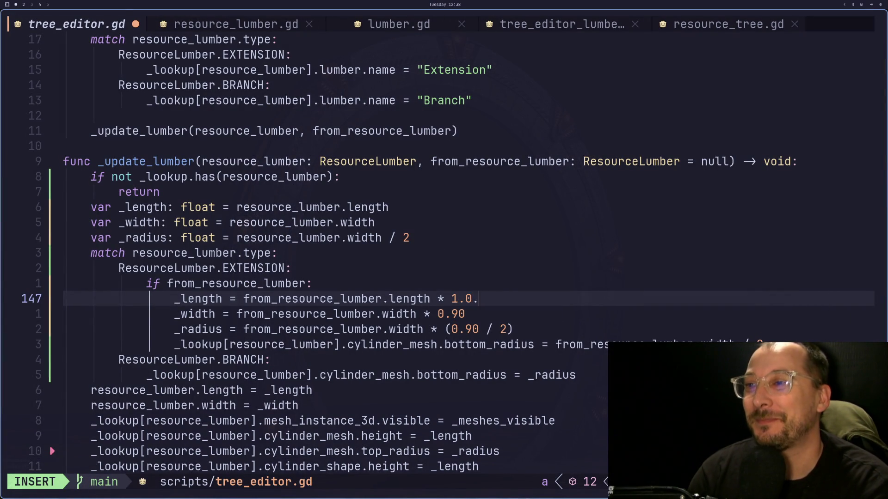
pyautogui.write('5')
pyautogui.press('Escape')
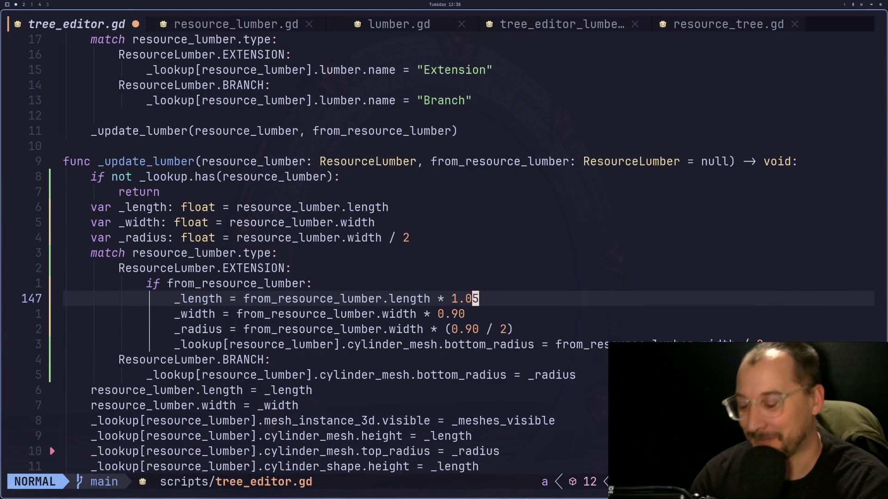
pyautogui.write(':w')
pyautogui.press('Return')
pyautogui.press('super+2')
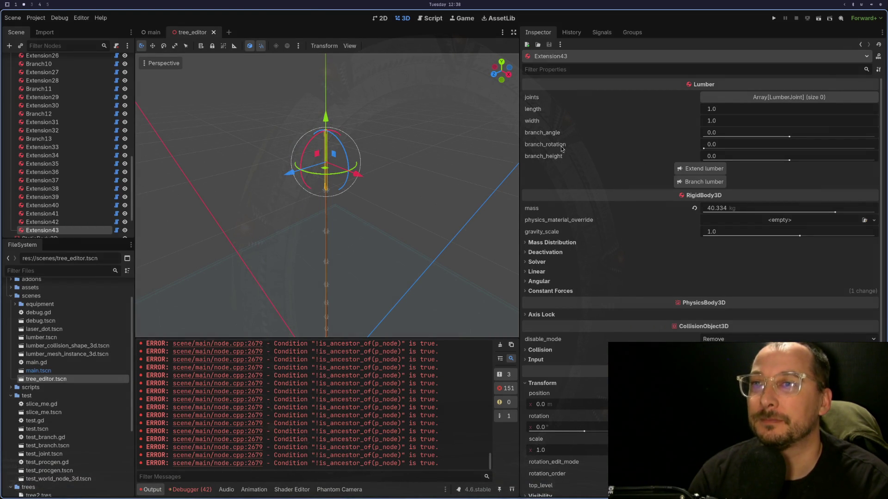
pyautogui.scroll(15, 65, 144)
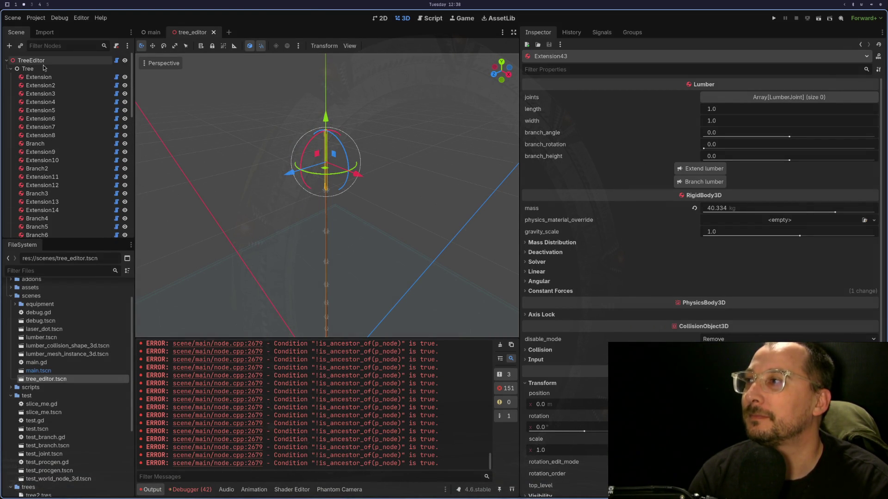
pyautogui.click(44, 64)
pyautogui.click(701, 161)
pyautogui.click(412, 237)
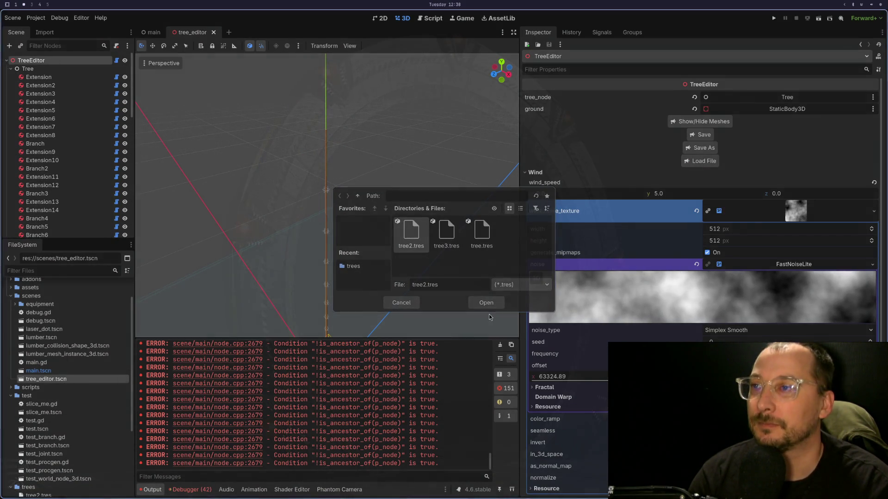
pyautogui.click(481, 298)
pyautogui.scroll(-5, 344, 293)
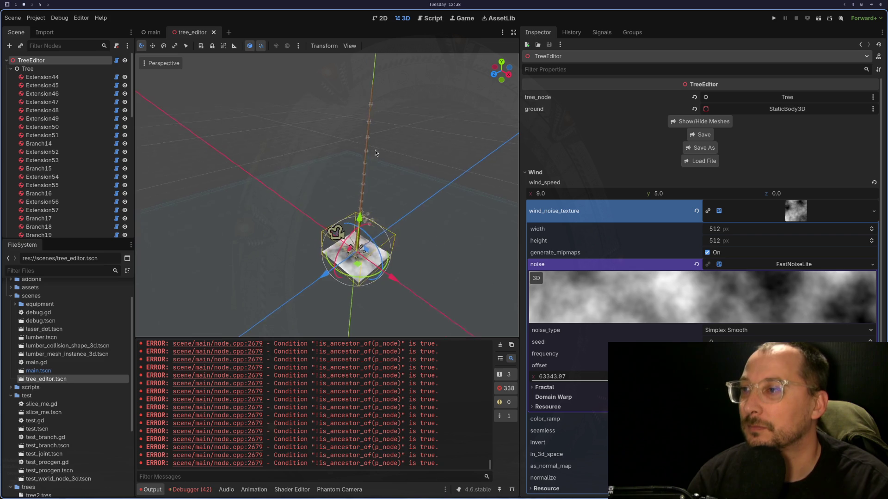
pyautogui.click(337, 129)
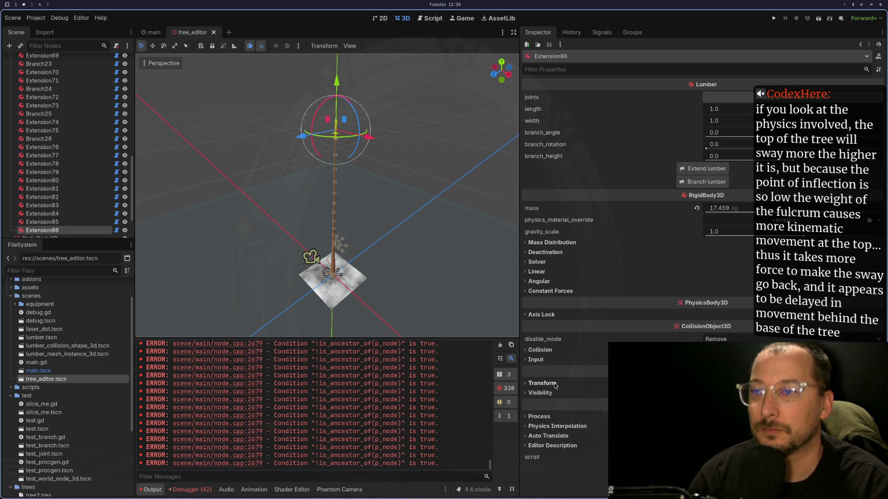
pyautogui.click(542, 383)
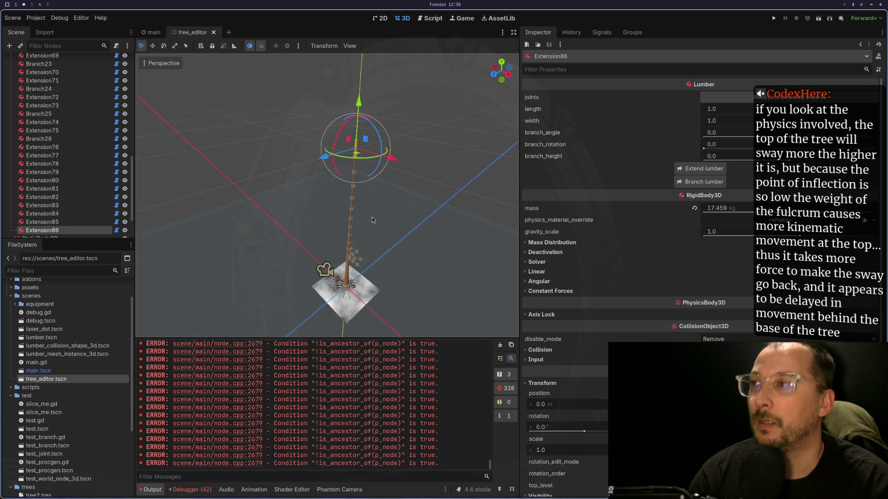
pyautogui.scroll(3, 352, 217)
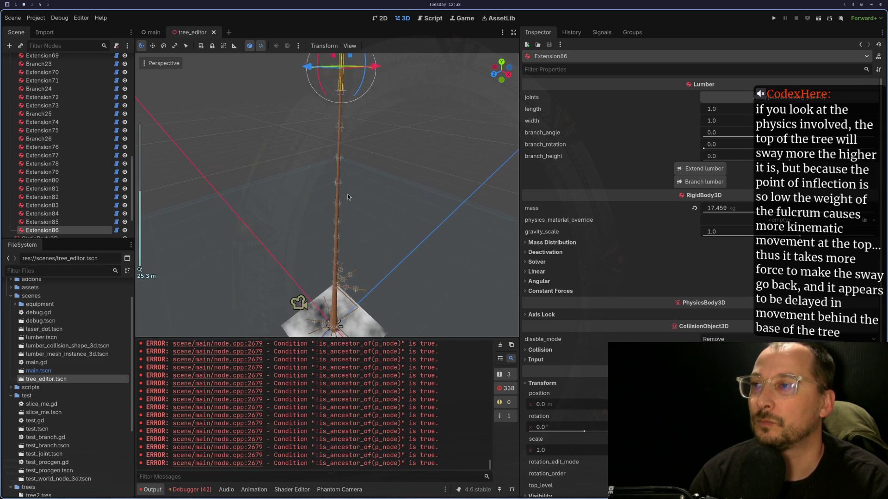
pyautogui.scroll(-5, 365, 89)
pyautogui.scroll(6, 365, 89)
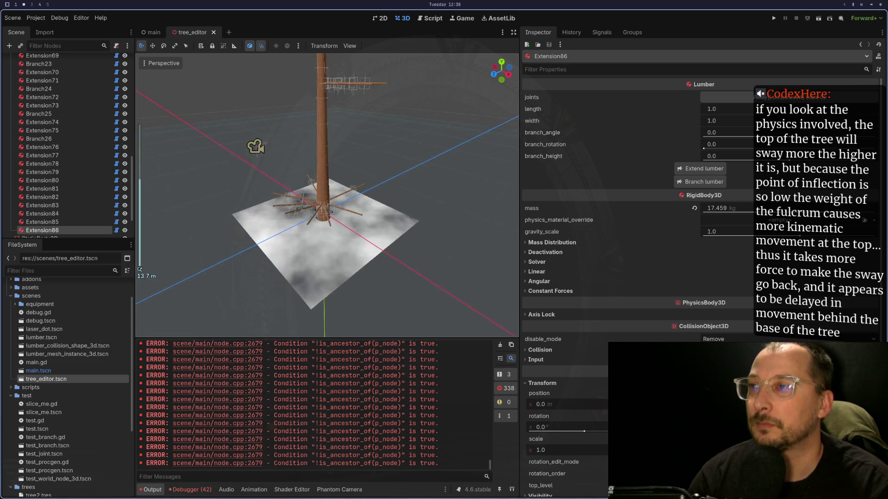
pyautogui.scroll(8, 407, 220)
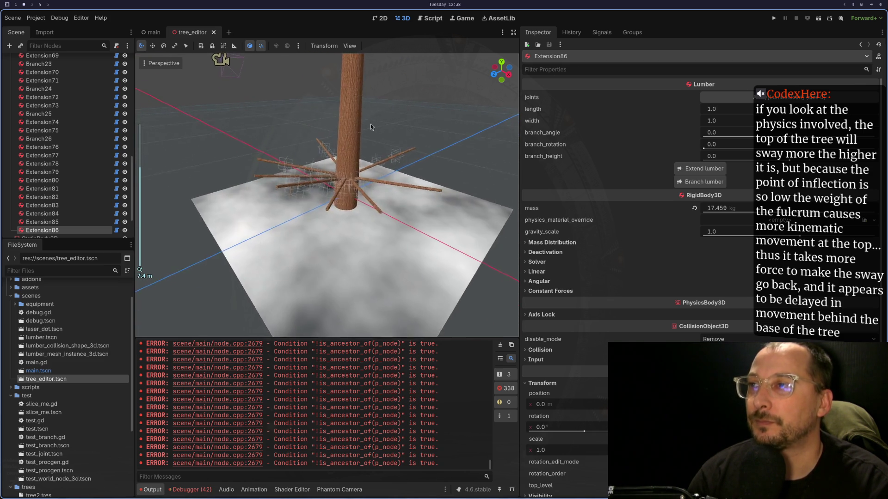
pyautogui.scroll(-4, 407, 220)
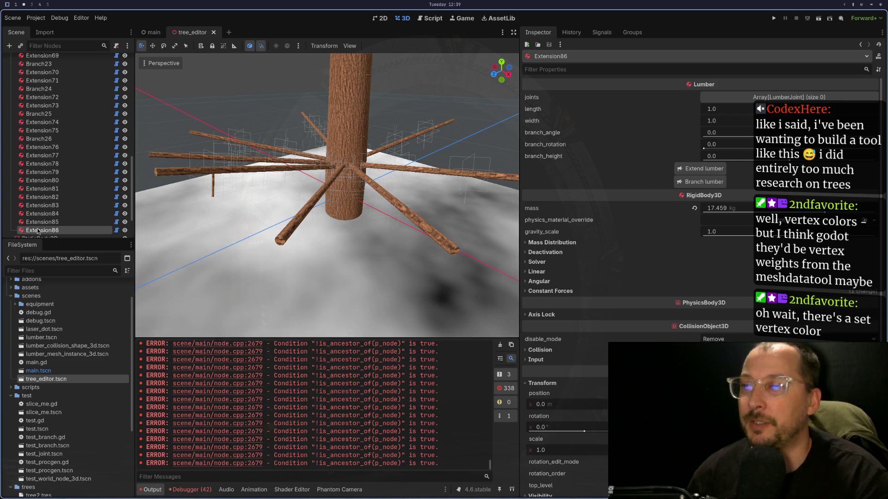
pyautogui.press('super+1')
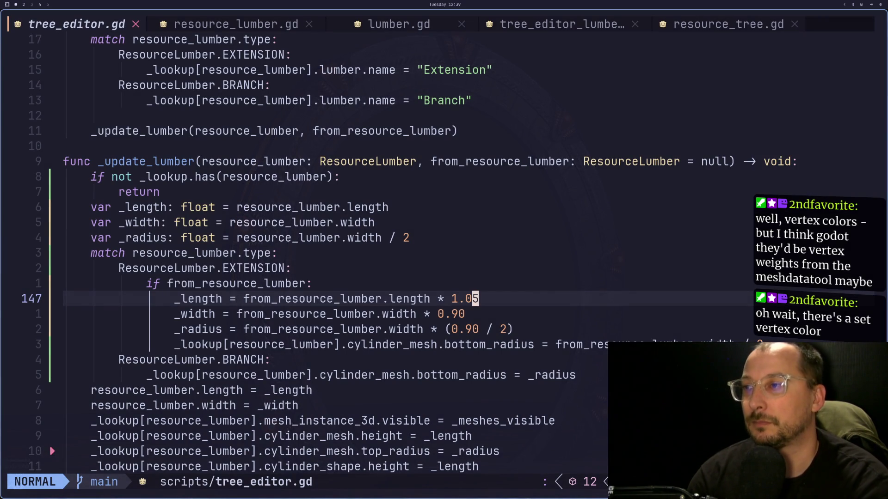
# Uncomment the lumber_joint.set_editable_instance line in tree_editor.gd and save with :w.
pyautogui.press('k')
pyautogui.press('k')
pyautogui.press('k')
pyautogui.press('j')
pyautogui.press('j')
pyautogui.press('j')
pyautogui.press('h')
pyautogui.press('h')
pyautogui.press('h')
pyautogui.press('g')
pyautogui.press('k')
pyautogui.press('g')
pyautogui.press('k')
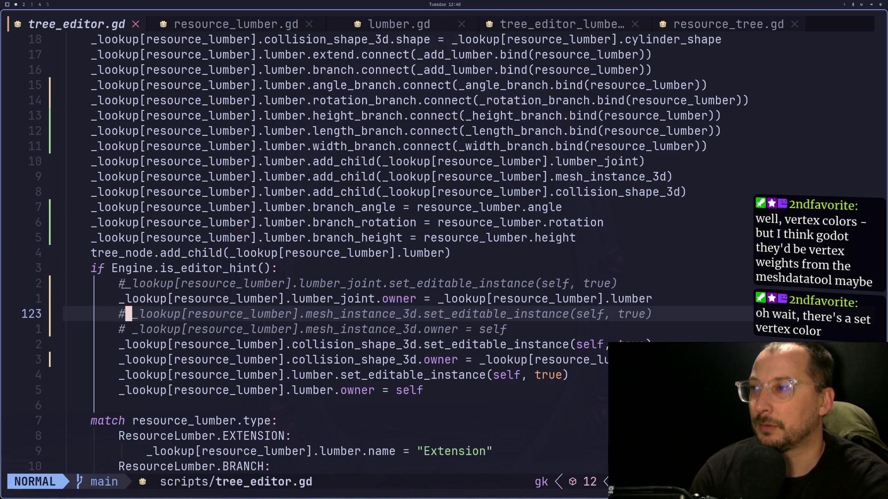
pyautogui.press('k')
pyautogui.press('k')
pyautogui.press('i')
pyautogui.press('BackSpace')
pyautogui.press('Escape')
pyautogui.write(':w')
pyautogui.press('Return')
# In Godot, select TreeEditor, reload tree2.tres via Load File, and inspect the first branch piece.
pyautogui.press('super+2')
pyautogui.scroll(5, 94, 101)
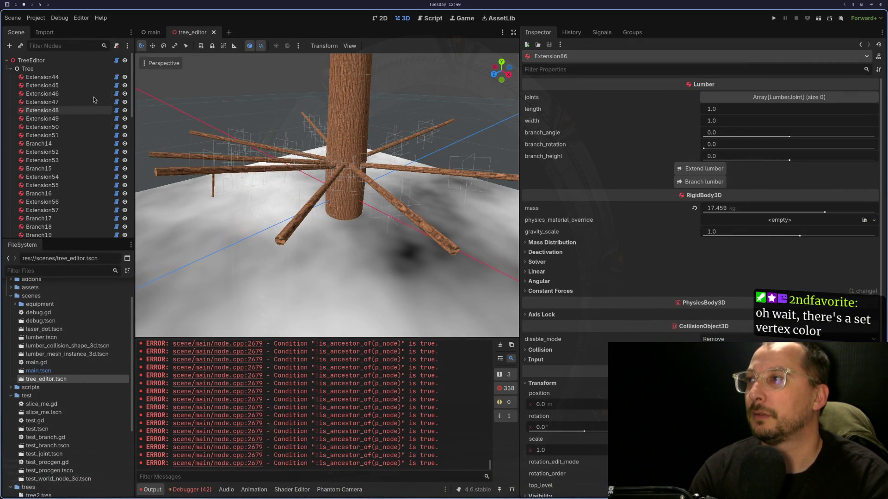
pyautogui.click(31, 60)
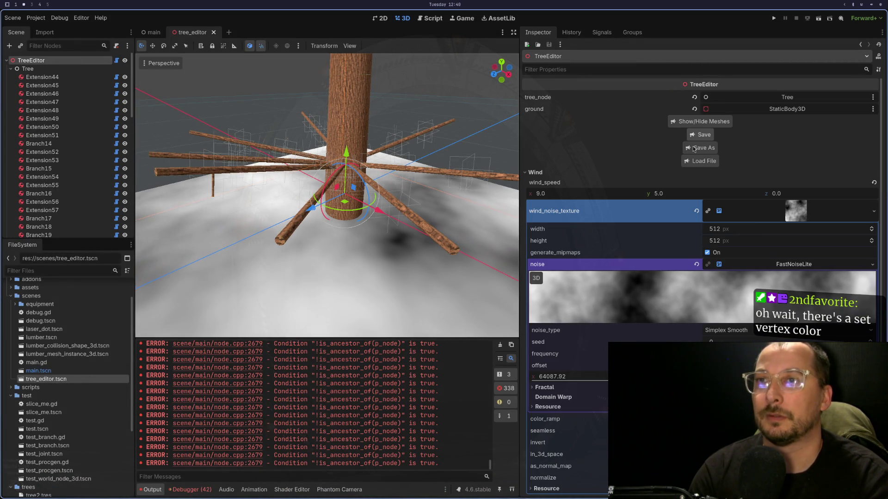
pyautogui.click(700, 161)
pyautogui.click(486, 303)
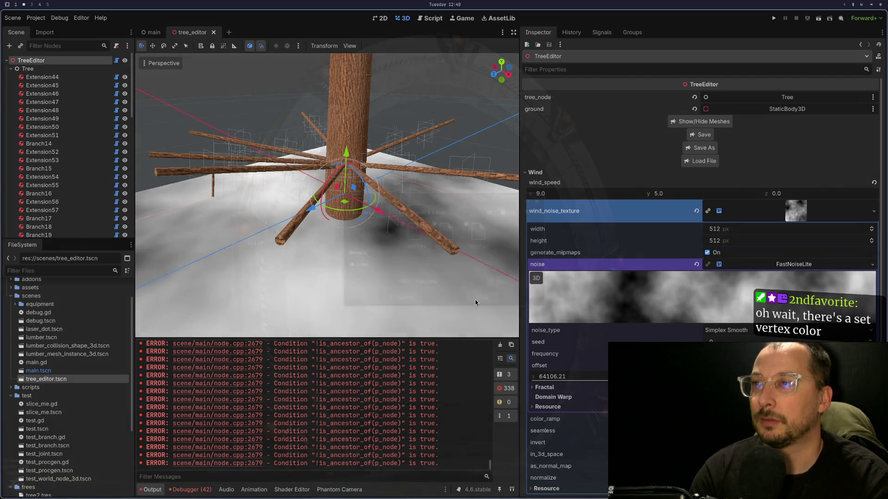
pyautogui.click(24, 85)
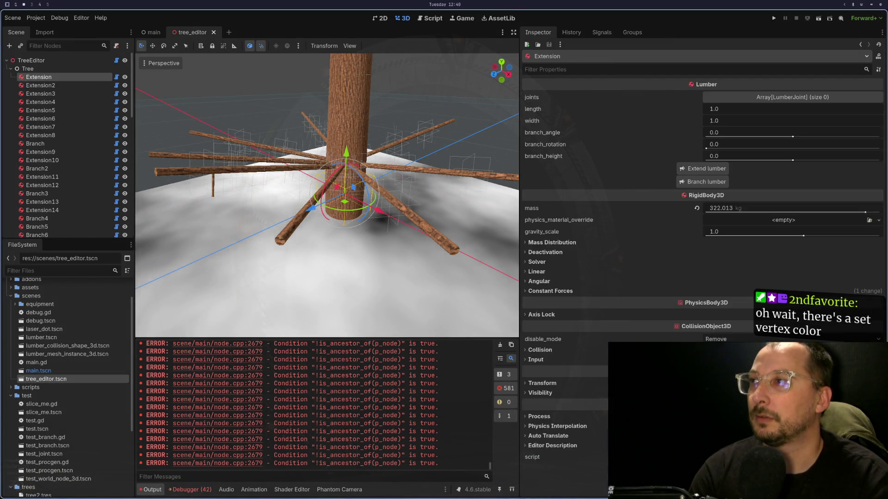
pyautogui.press('super+1')
# On line 122, change the lumber_joint.owner assignment to self, save with :w, and return to Godot.
pyautogui.press('j')
pyautogui.press('j')
pyautogui.press('k')
pyautogui.press('l')
pyautogui.press('l')
pyautogui.press('l')
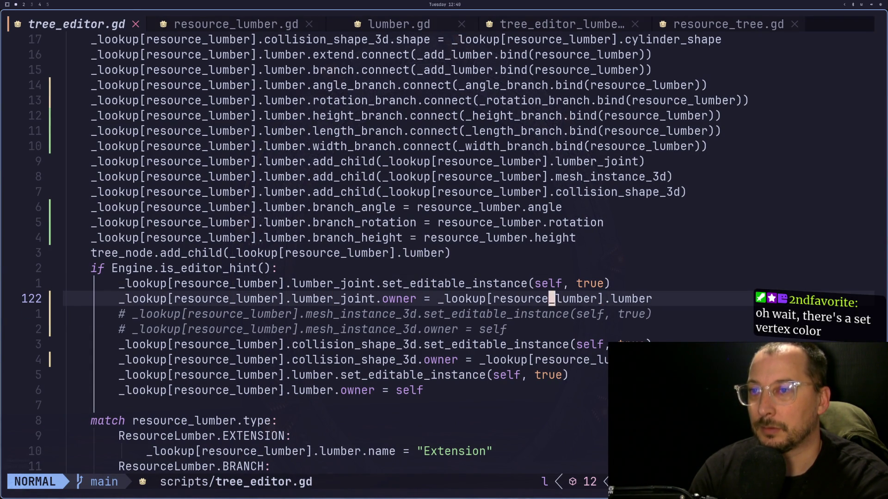
pyautogui.press('x')
pyautogui.press('a')
pyautogui.press('BackSpace')
pyautogui.press('BackSpace')
pyautogui.press('BackSpace')
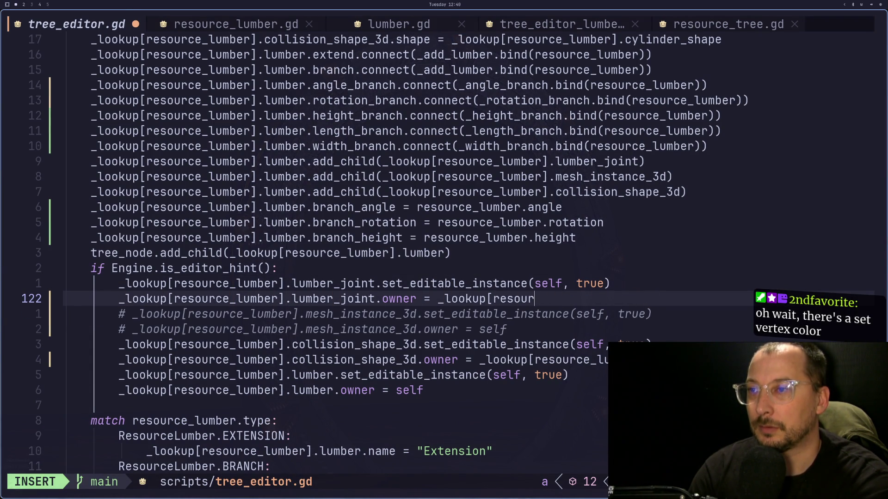
pyautogui.press('BackSpace')
pyautogui.press('BackSpace')
pyautogui.write('ri')
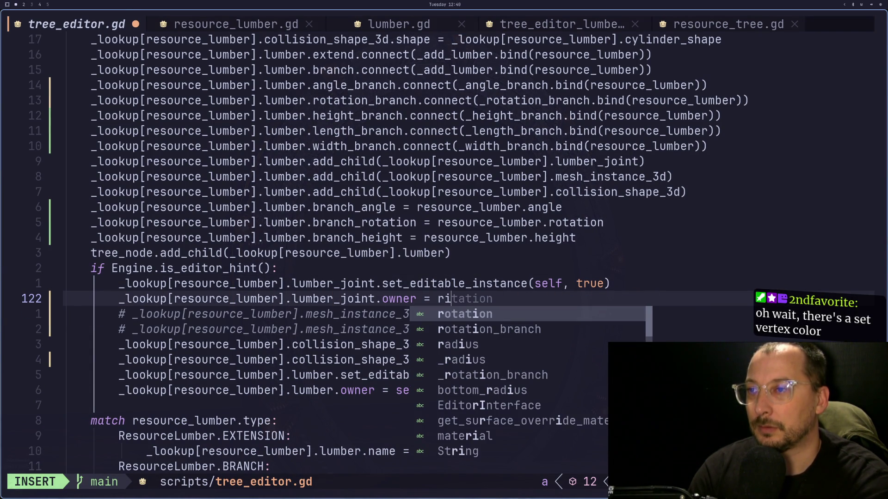
pyautogui.press('BackSpace')
pyautogui.press('BackSpace')
pyautogui.write('sel')
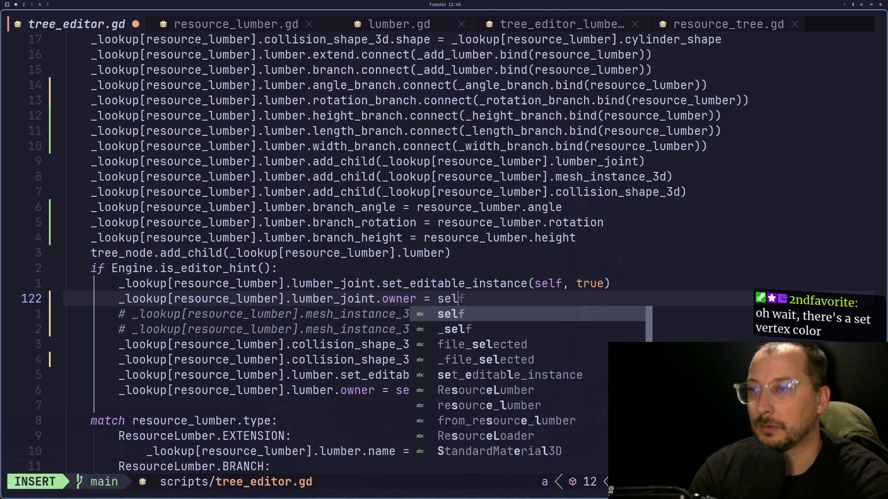
pyautogui.write('f')
pyautogui.press('Escape')
pyautogui.write(':w')
pyautogui.press('Return')
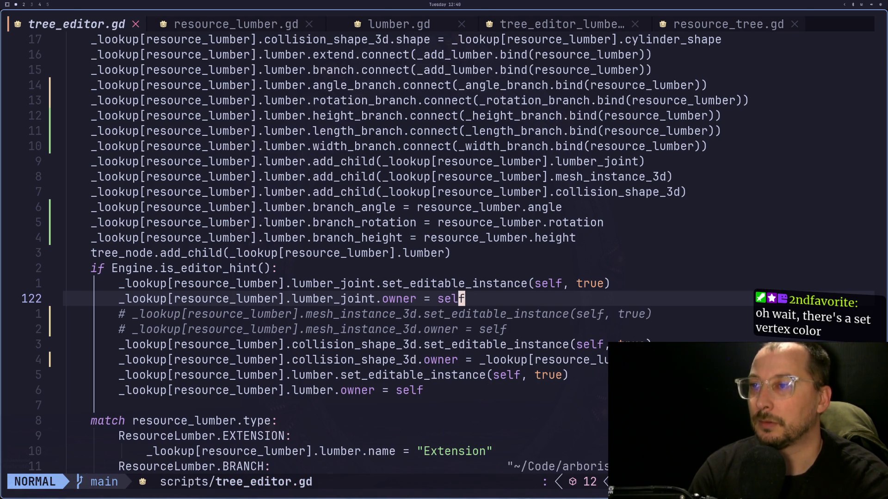
pyautogui.press('super+2')
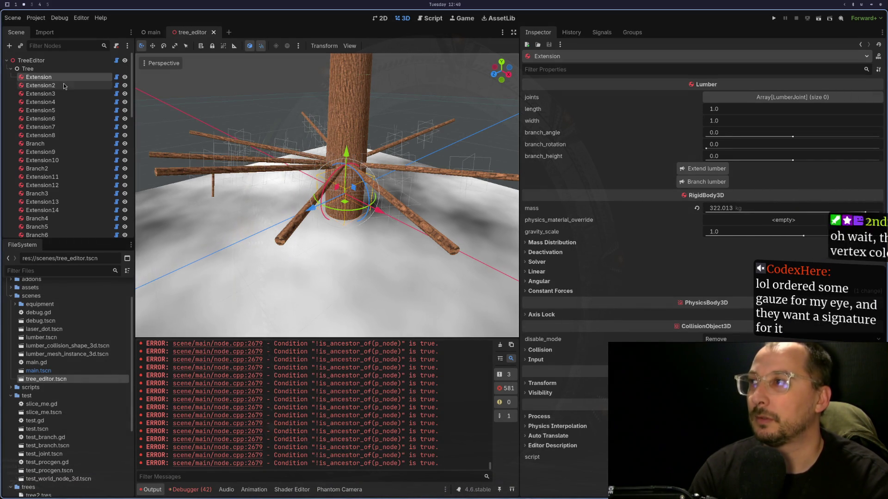
# Select TreeEditor, reload tree2.tres, and inspect the Generic6DOFJoint3D under Extension44 and the other pieces.
pyautogui.click(31, 60)
pyautogui.click(700, 161)
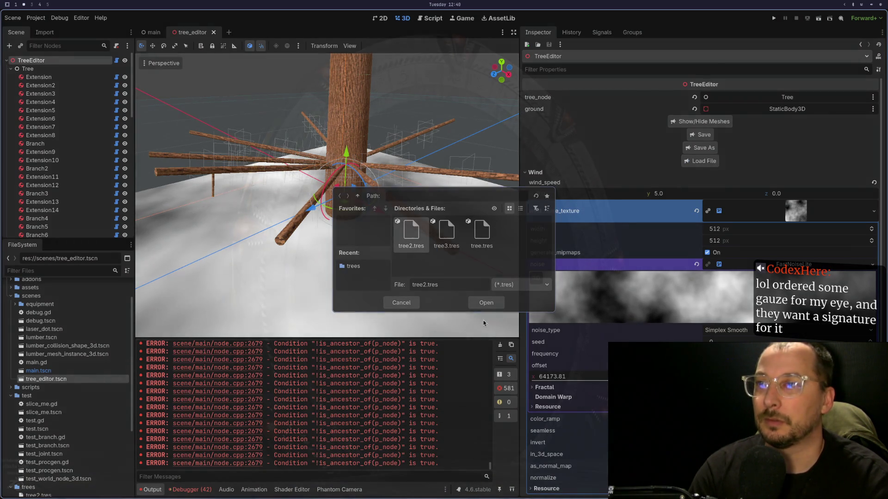
pyautogui.click(486, 302)
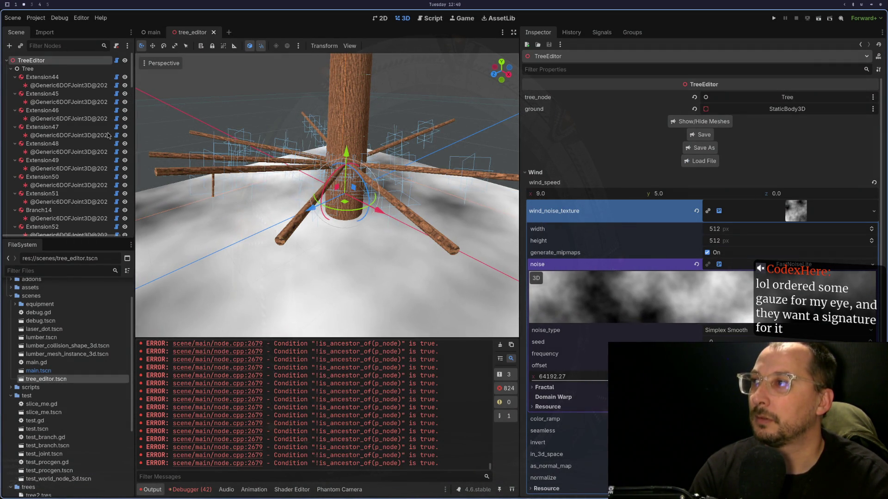
pyautogui.click(70, 86)
pyautogui.scroll(-5, 329, 292)
pyautogui.scroll(5, 329, 293)
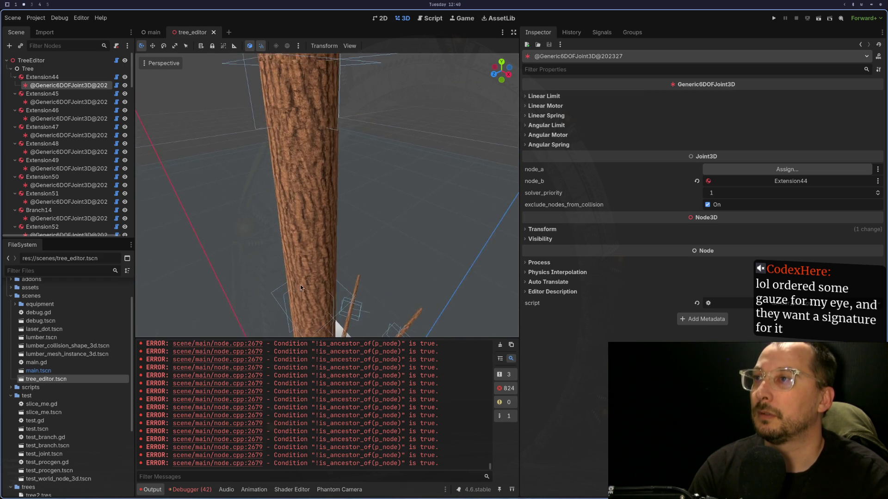
pyautogui.scroll(-10, 299, 299)
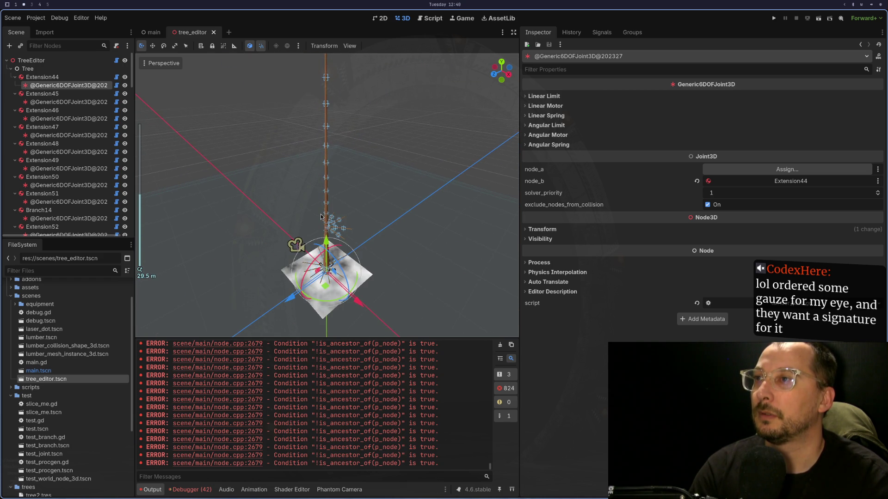
pyautogui.scroll(-15, 113, 162)
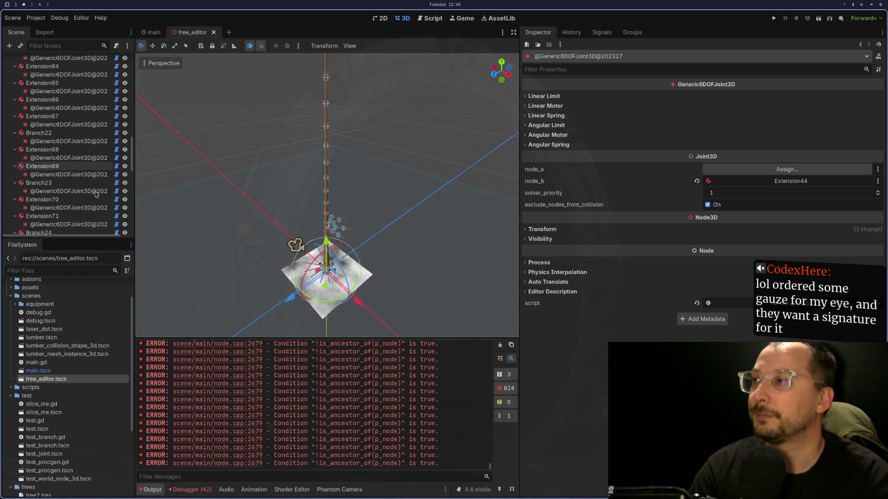
pyautogui.scroll(-8, 94, 197)
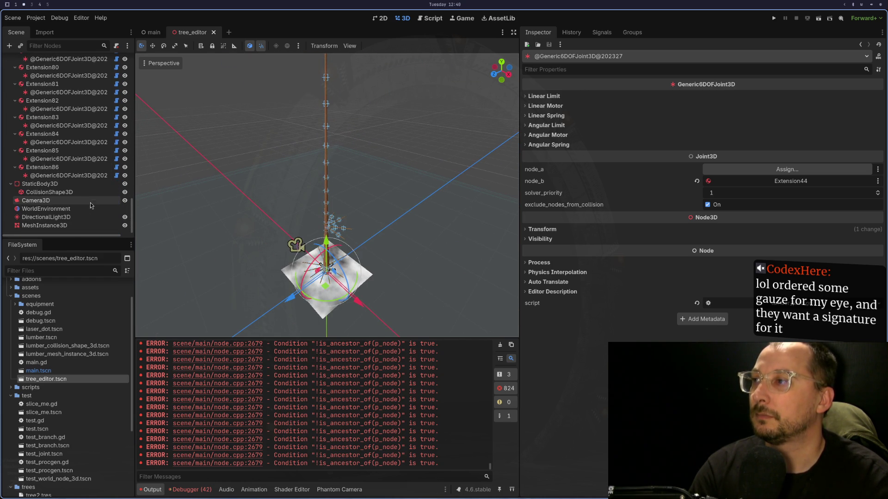
# Select the joint under Extension86 and review its X-axis angular limit values.
pyautogui.click(69, 175)
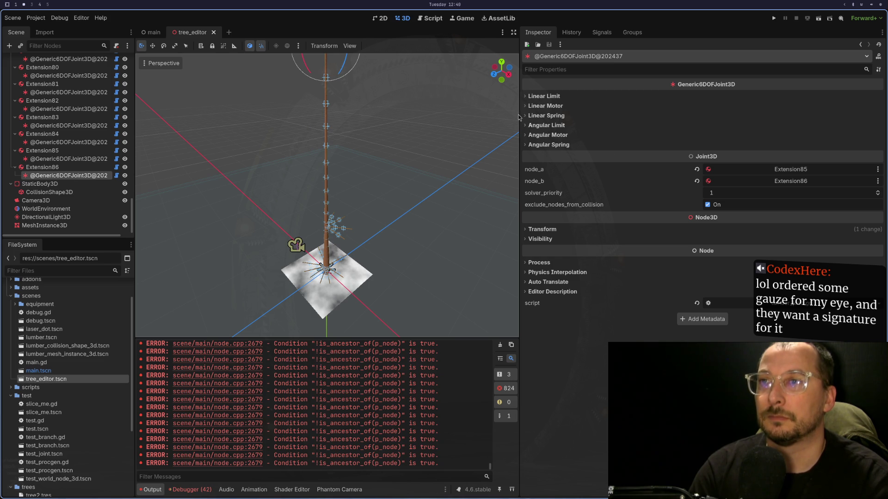
pyautogui.click(532, 126)
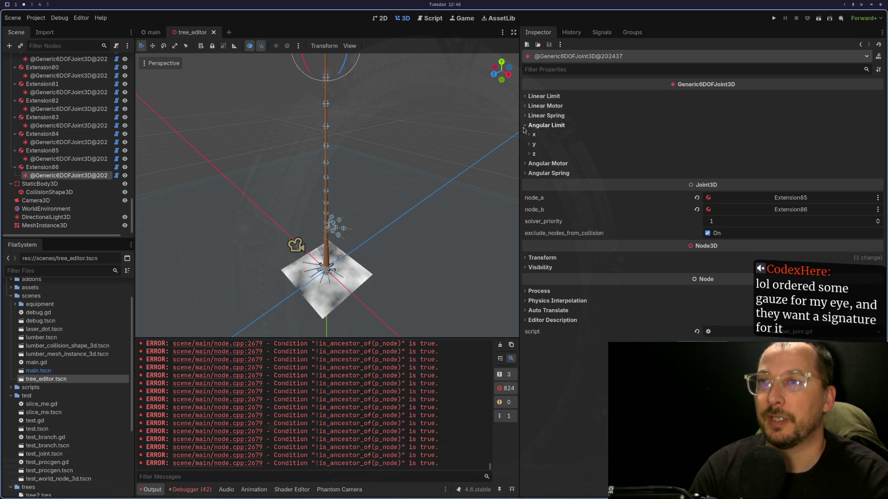
pyautogui.click(531, 135)
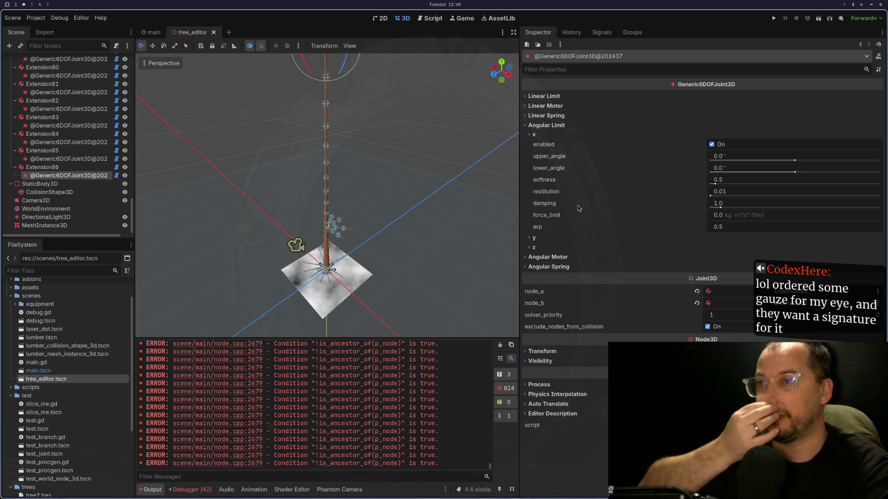
pyautogui.moveTo(549, 208)
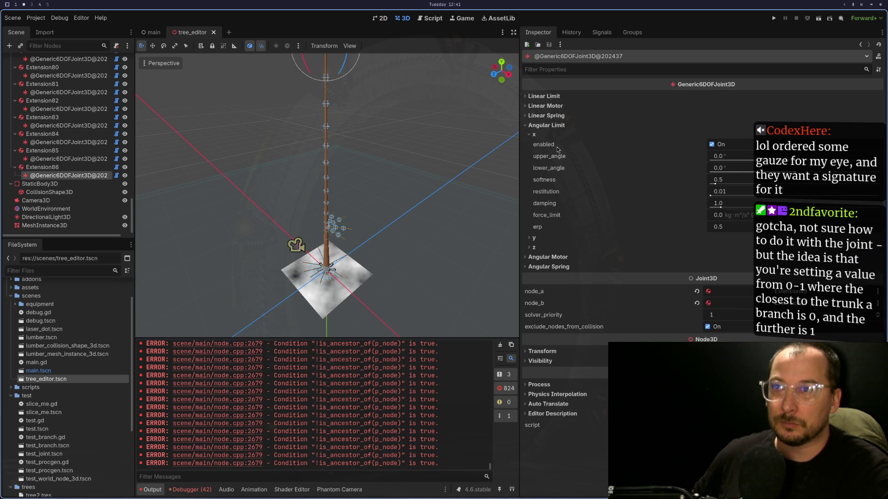
pyautogui.click(529, 134)
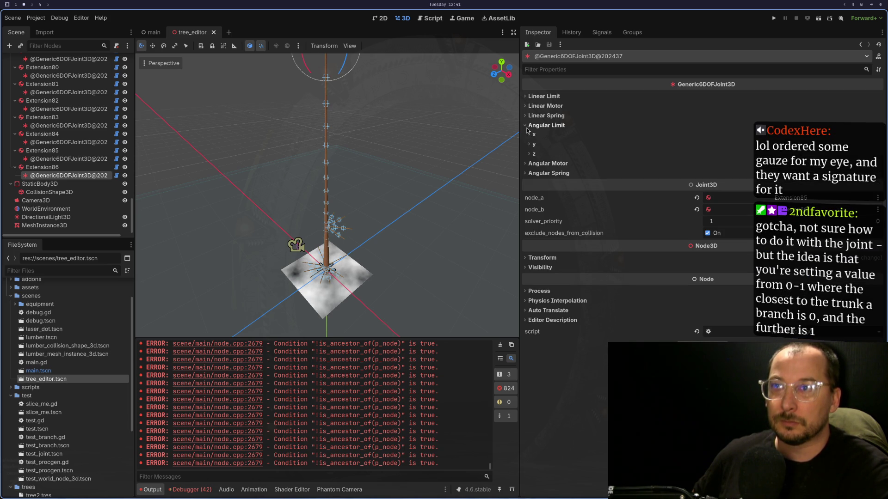
pyautogui.click(526, 128)
# Check the X angular spring values, then expand the Y angular limit showing softness 0.5.
pyautogui.click(527, 145)
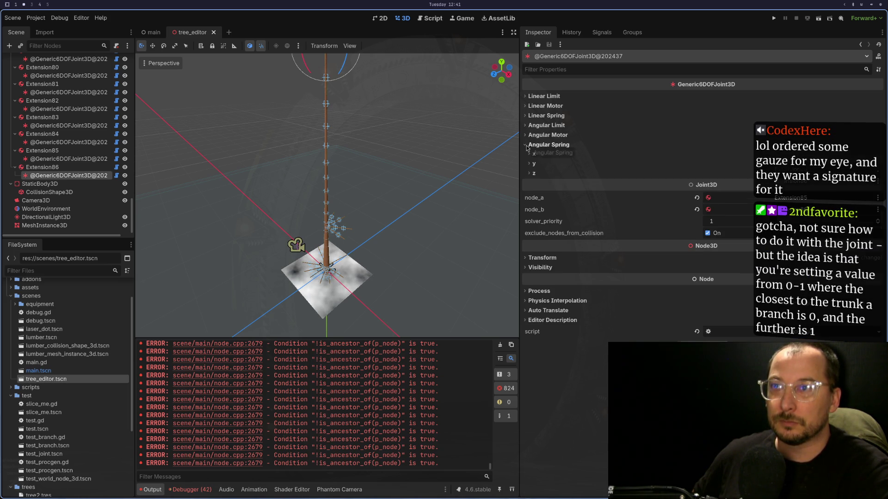
pyautogui.click(531, 155)
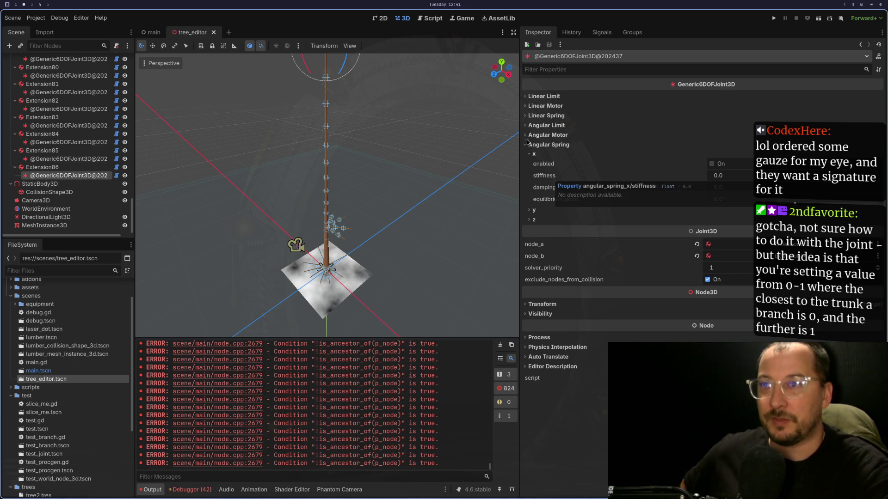
pyautogui.click(527, 152)
pyautogui.click(526, 145)
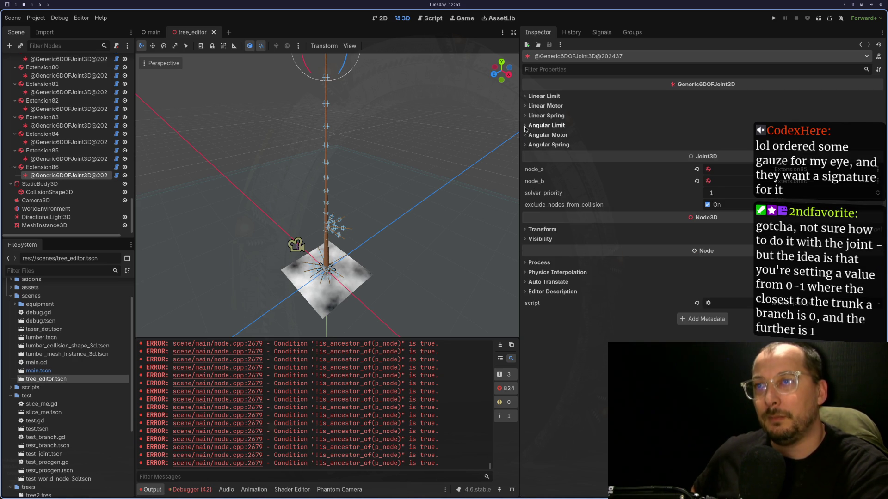
pyautogui.click(525, 126)
pyautogui.click(529, 145)
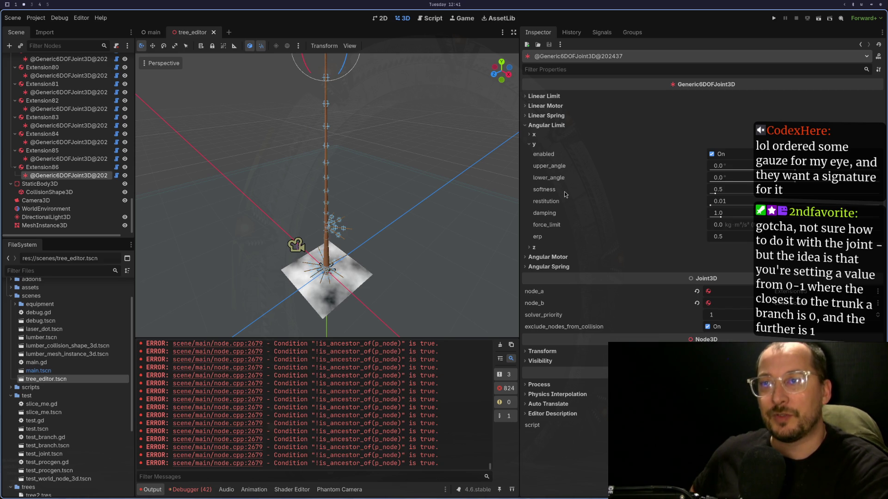
pyautogui.moveTo(565, 194)
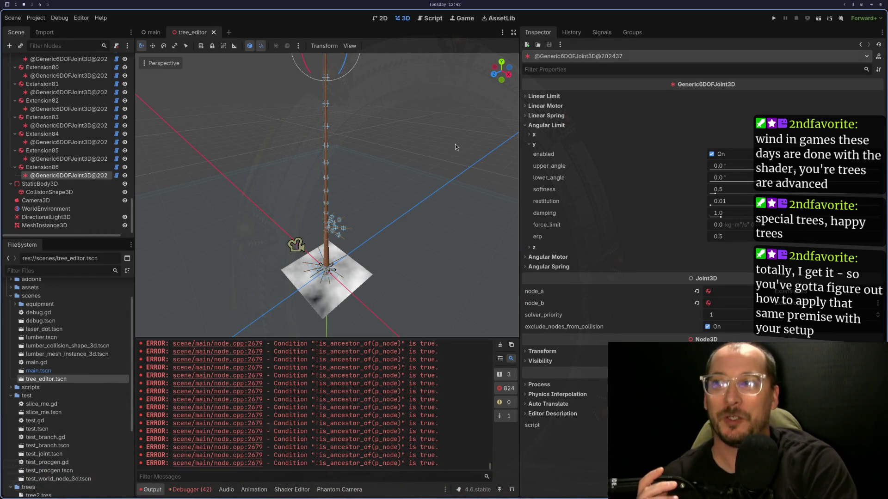
pyautogui.moveTo(374, 185)
pyautogui.mouseDown()
pyautogui.moveTo(383, 168)
pyautogui.moveTo(366, 155)
pyautogui.moveTo(373, 198)
pyautogui.moveTo(367, 148)
pyautogui.moveTo(378, 201)
pyautogui.moveTo(331, 146)
pyautogui.moveTo(360, 218)
pyautogui.moveTo(434, 212)
pyautogui.moveTo(418, 216)
pyautogui.moveTo(437, 175)
pyautogui.mouseUp()
pyautogui.scroll(5, 342, 185)
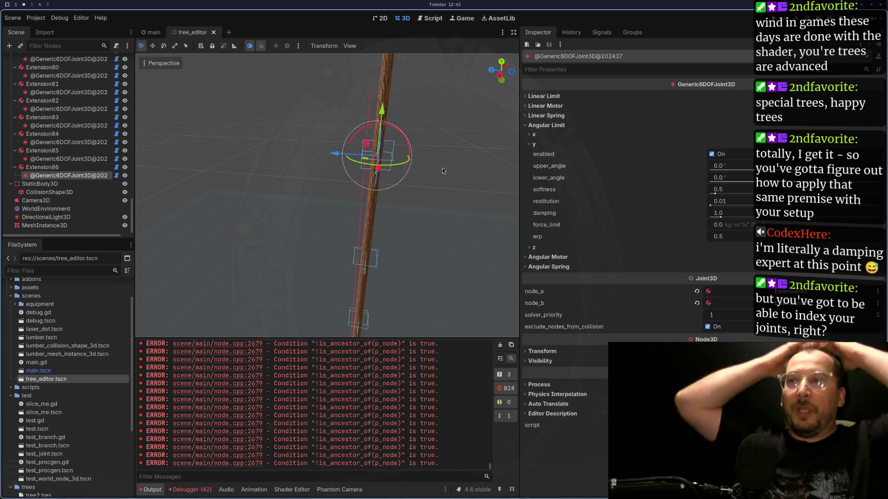
pyautogui.scroll(-3, 417, 196)
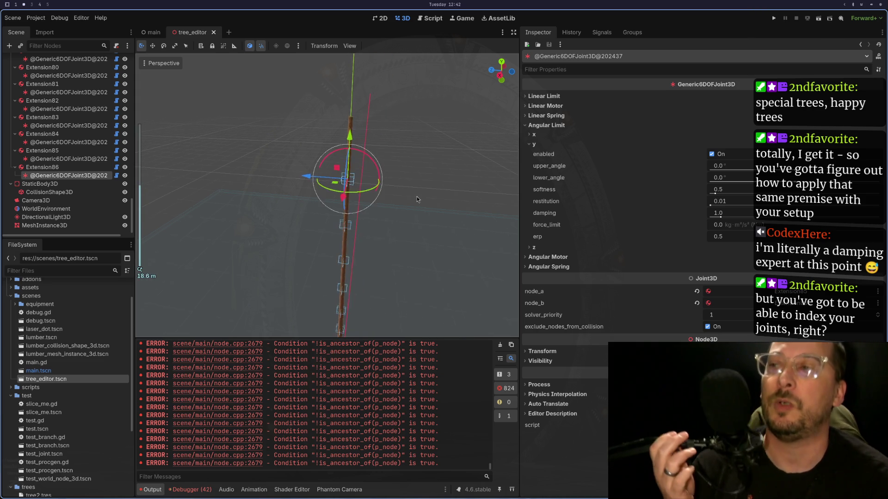
pyautogui.scroll(-3, 418, 196)
pyautogui.moveTo(462, 183)
pyautogui.mouseDown()
pyautogui.moveTo(461, 151)
pyautogui.moveTo(446, 200)
pyautogui.moveTo(388, 206)
pyautogui.moveTo(348, 134)
pyautogui.mouseUp()
pyautogui.scroll(2, 348, 134)
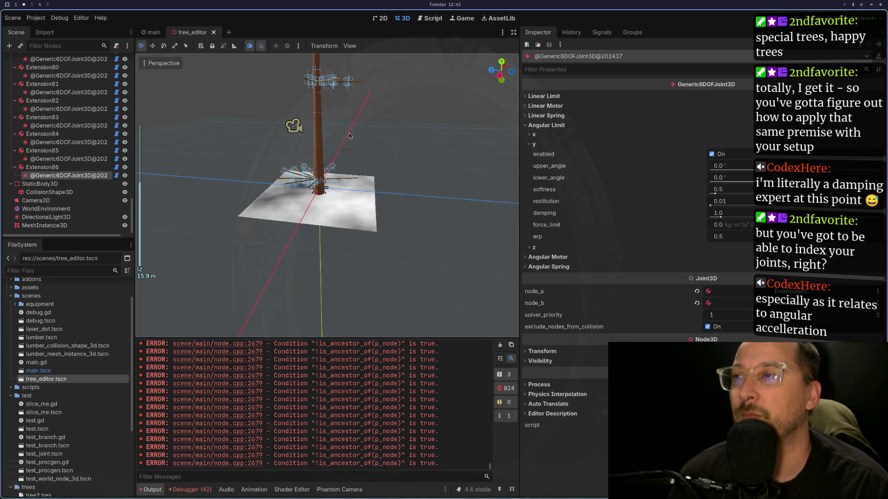
pyautogui.scroll(10, 351, 134)
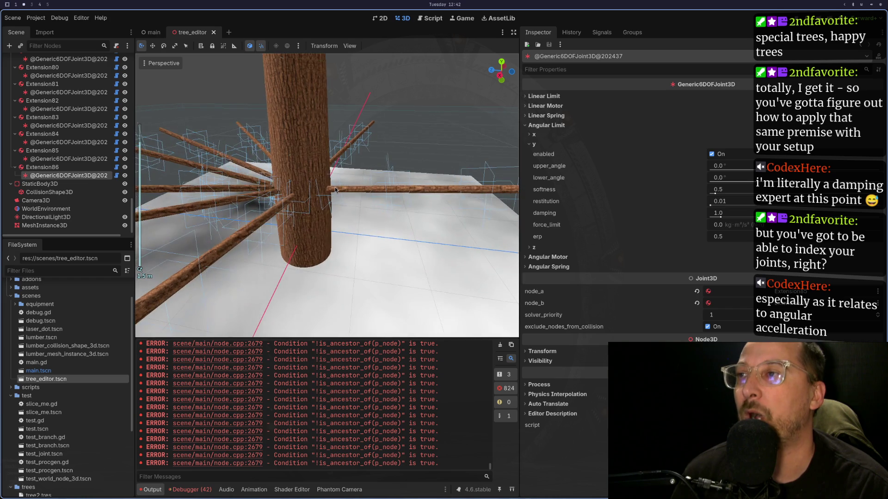
pyautogui.scroll(-10, 336, 190)
pyautogui.press('f')
pyautogui.moveTo(345, 175)
pyautogui.mouseDown()
pyautogui.moveTo(384, 216)
pyautogui.moveTo(340, 202)
pyautogui.moveTo(429, 188)
pyautogui.moveTo(409, 187)
pyautogui.mouseUp()
pyautogui.scroll(-10, 428, 203)
pyautogui.scroll(5, 352, 247)
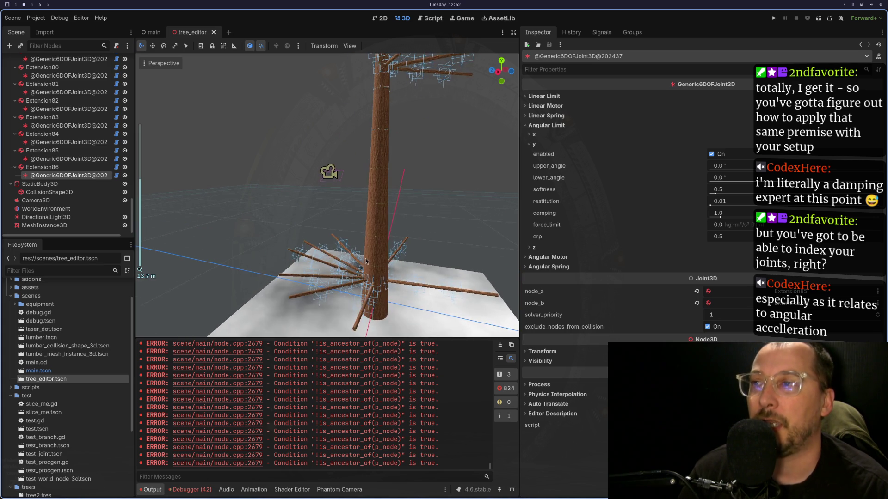
pyautogui.scroll(6, 400, 223)
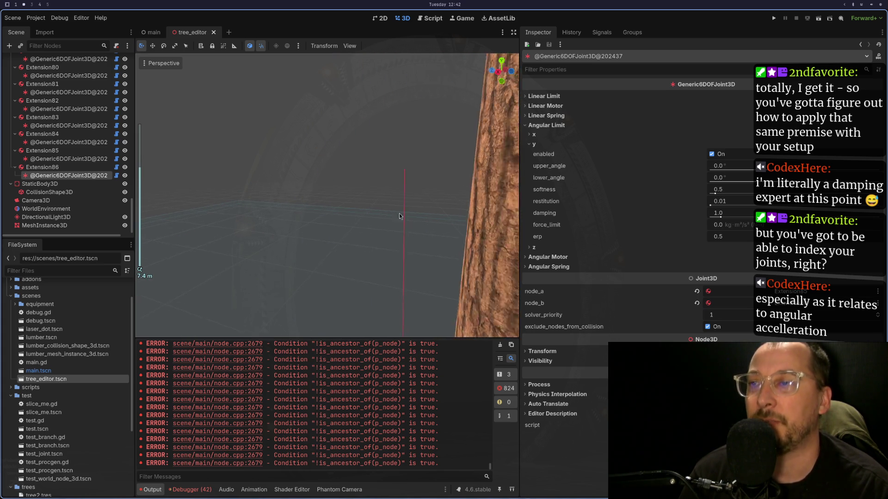
pyautogui.scroll(-3, 400, 223)
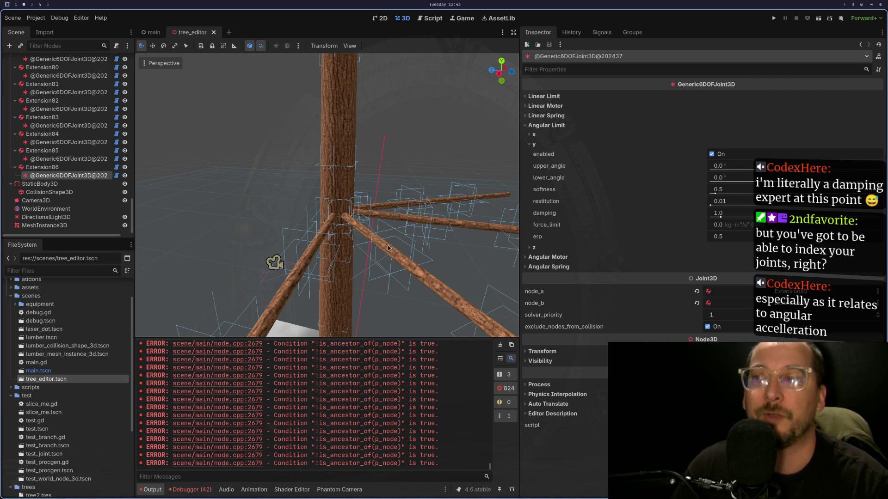
pyautogui.scroll(-10, 387, 250)
pyautogui.moveTo(406, 188)
pyautogui.mouseDown()
pyautogui.moveTo(432, 190)
pyautogui.moveTo(346, 199)
pyautogui.mouseUp()
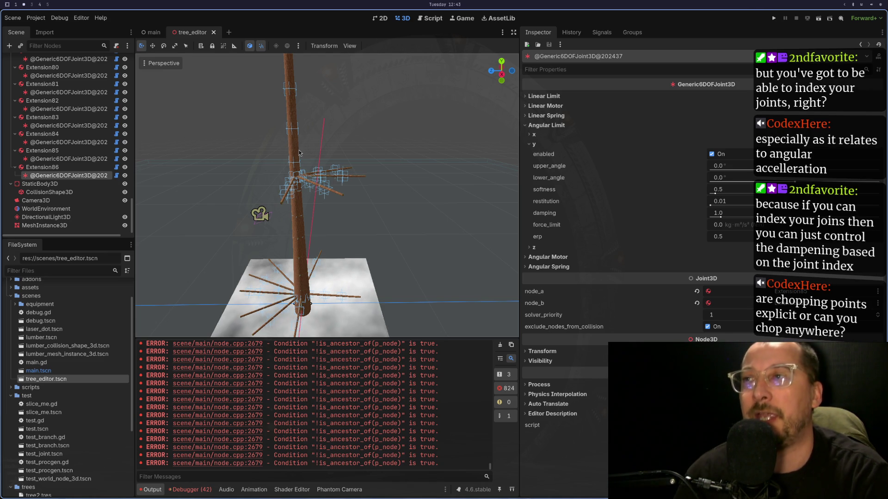
pyautogui.scroll(6, 337, 170)
pyautogui.moveTo(337, 171); pyautogui.dragTo(310, 190)
pyautogui.moveTo(370, 203)
pyautogui.mouseDown()
pyautogui.moveTo(373, 187)
pyautogui.moveTo(364, 211)
pyautogui.moveTo(368, 194)
pyautogui.moveTo(376, 210)
pyautogui.moveTo(368, 181)
pyautogui.moveTo(353, 190)
pyautogui.moveTo(360, 253)
pyautogui.moveTo(400, 187)
pyautogui.mouseUp()
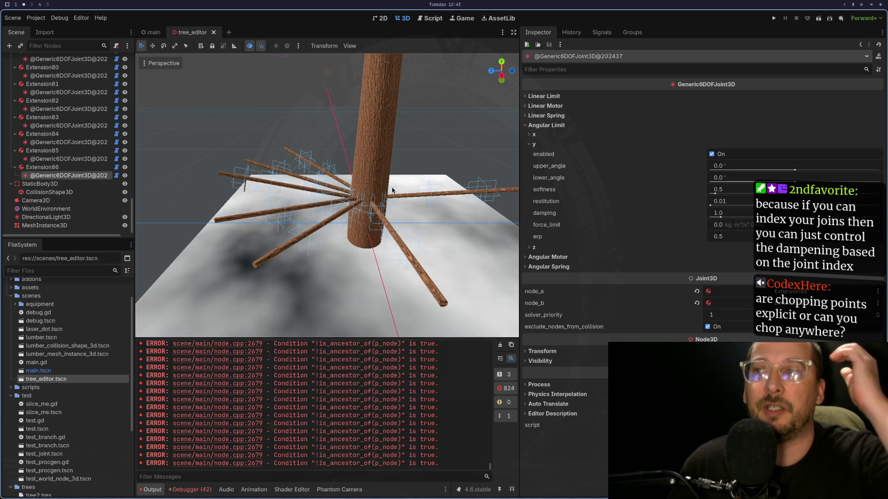
pyautogui.scroll(5, 369, 185)
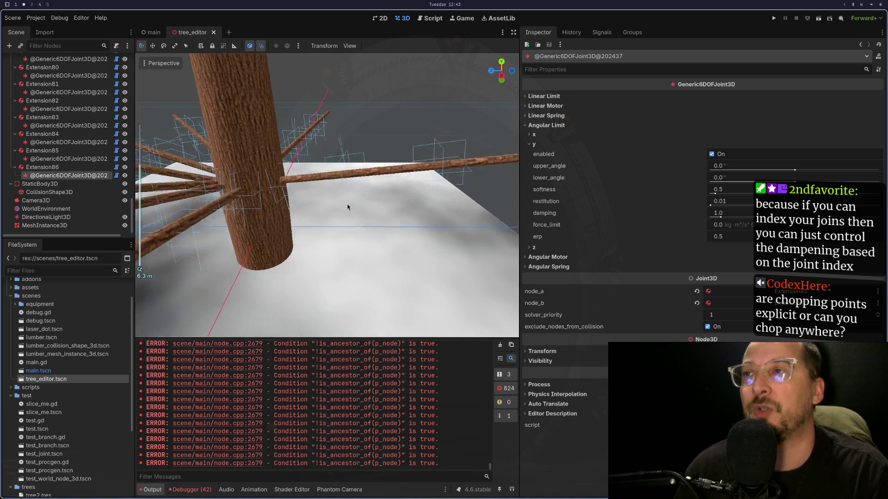
pyautogui.moveTo(348, 207)
pyautogui.mouseDown()
pyautogui.moveTo(387, 182)
pyautogui.moveTo(379, 194)
pyautogui.moveTo(415, 207)
pyautogui.moveTo(407, 218)
pyautogui.mouseUp()
pyautogui.scroll(10, 54, 124)
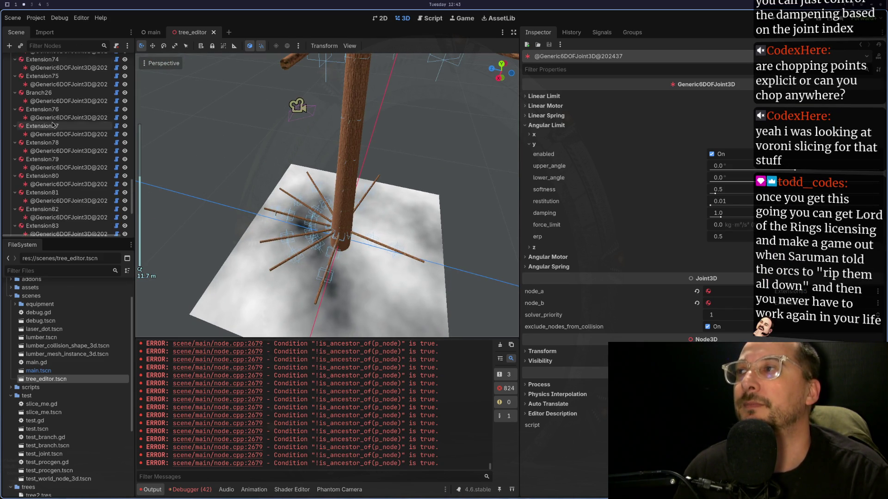
pyautogui.scroll(15, 53, 125)
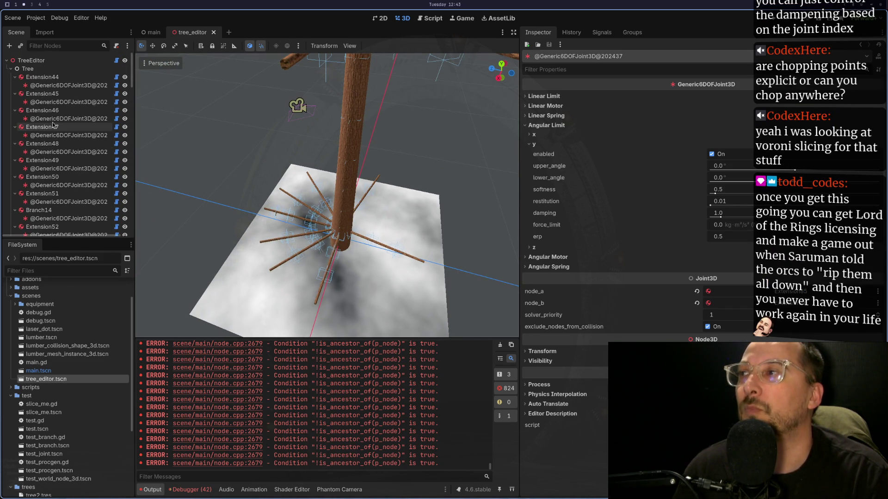
# Collapse Extension44 through Extension53 and Branch14 and Branch15 one by one.
pyautogui.click(15, 77)
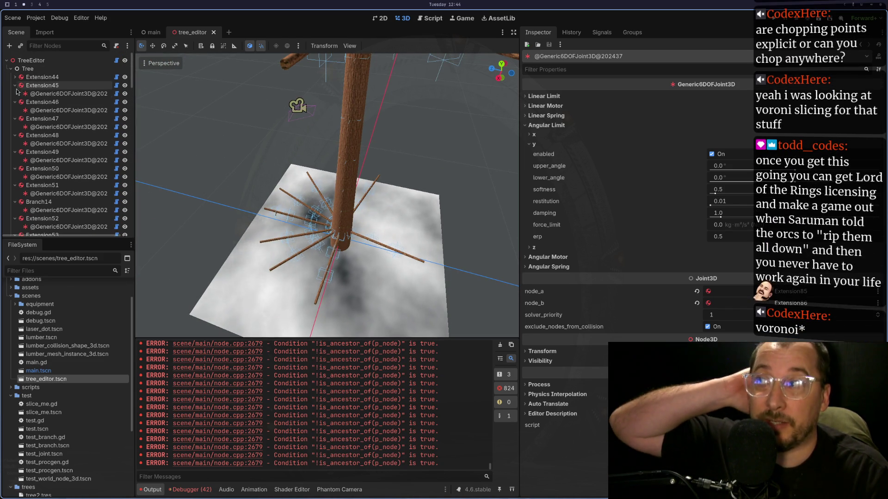
pyautogui.click(15, 85)
pyautogui.click(15, 93)
pyautogui.click(15, 102)
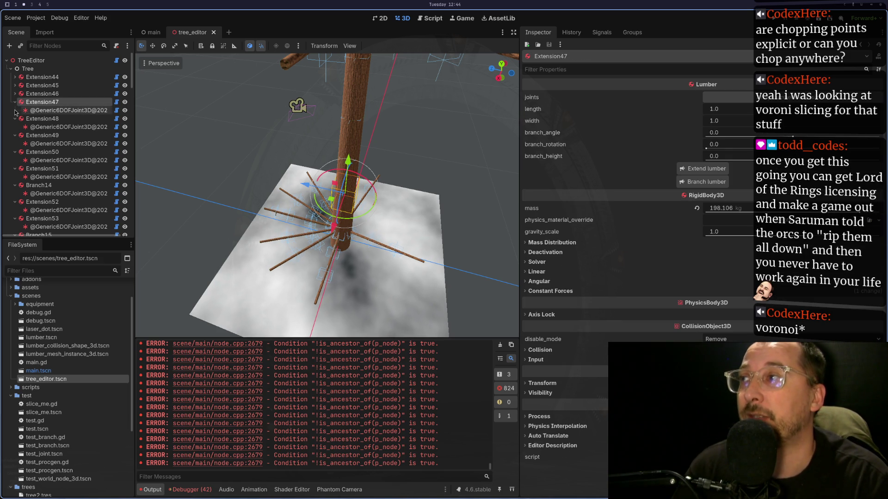
pyautogui.click(15, 110)
pyautogui.click(15, 118)
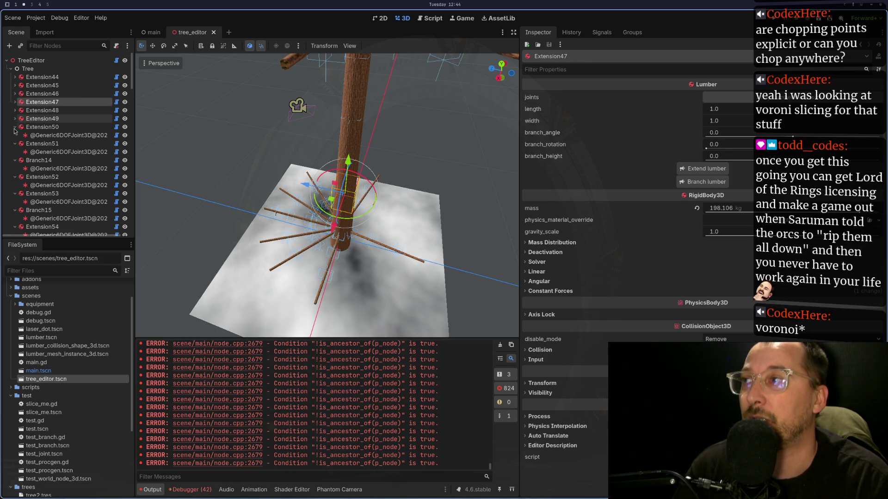
pyautogui.click(15, 127)
pyautogui.click(16, 135)
pyautogui.click(15, 143)
pyautogui.click(16, 152)
pyautogui.click(15, 160)
pyautogui.click(15, 169)
# Collapse the entire Tree node using its Expand/Collapse Branch context action.
pyautogui.click(72, 70)
pyautogui.rightClick(67, 73)
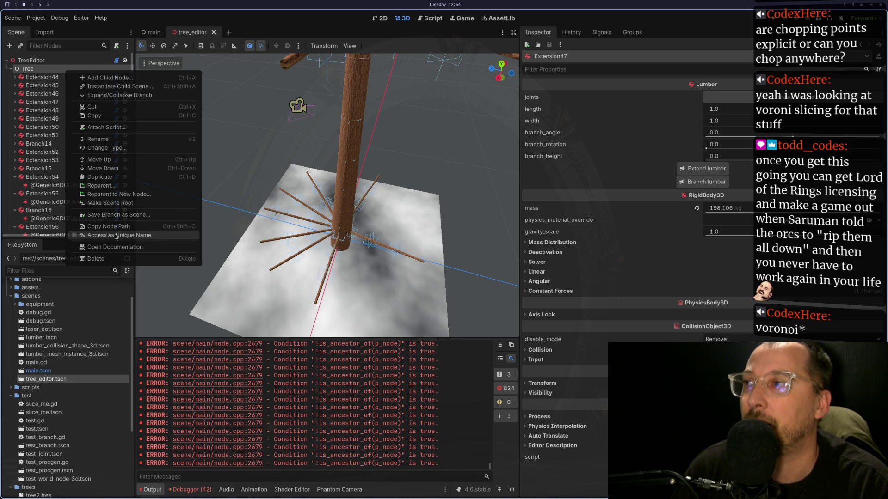
pyautogui.click(129, 95)
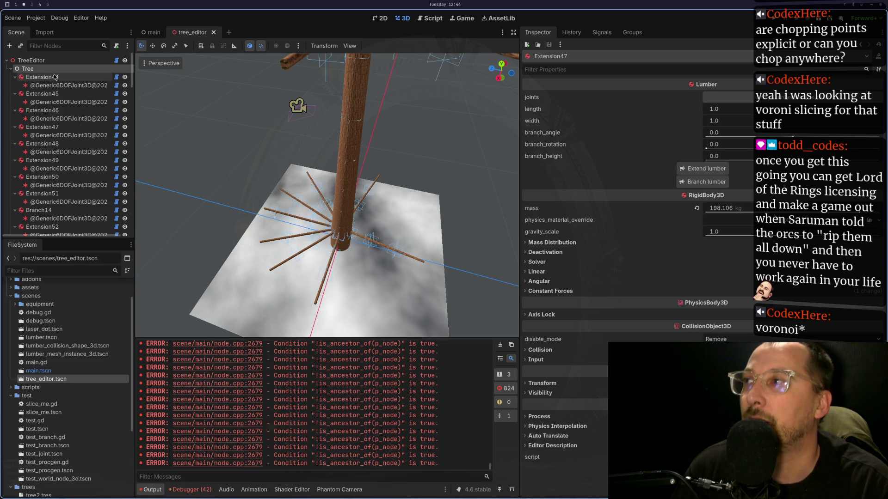
pyautogui.rightClick(41, 69)
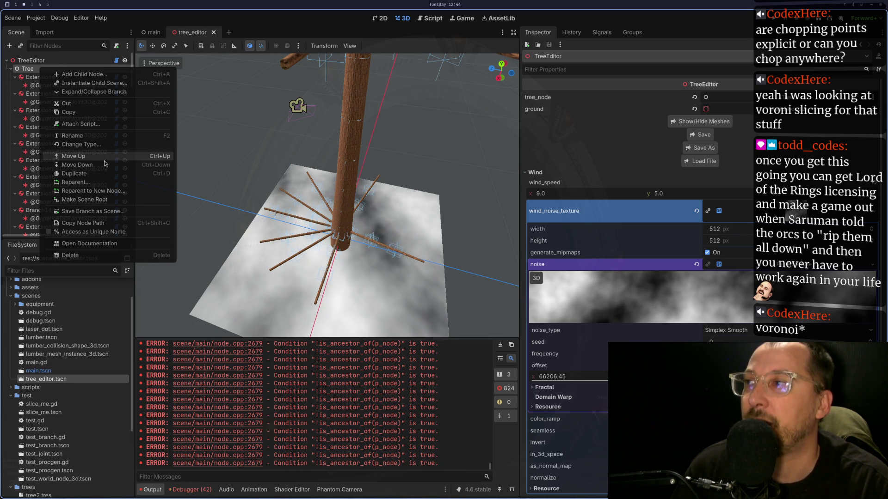
pyautogui.click(100, 92)
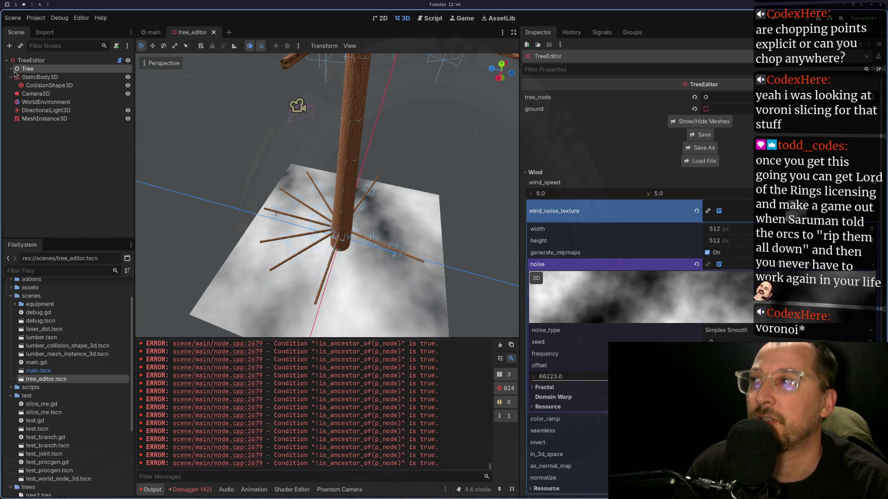
pyautogui.click(48, 69)
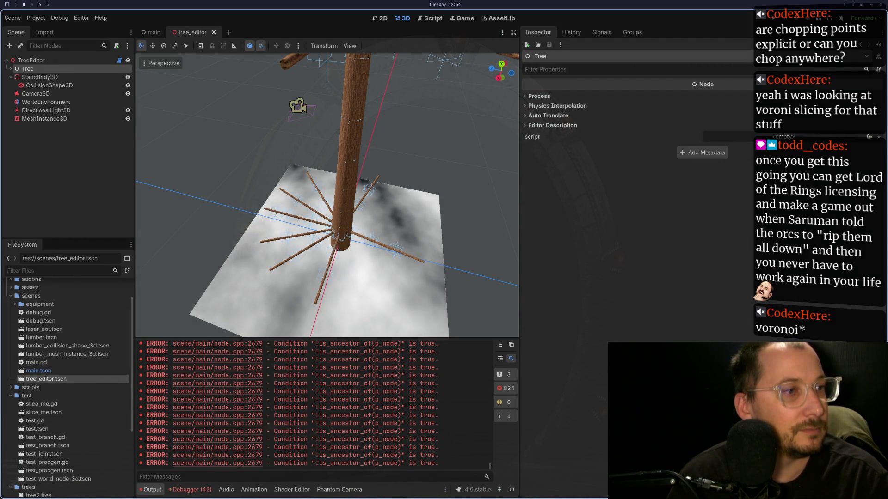
pyautogui.press('super+1')
pyautogui.press('super+4')
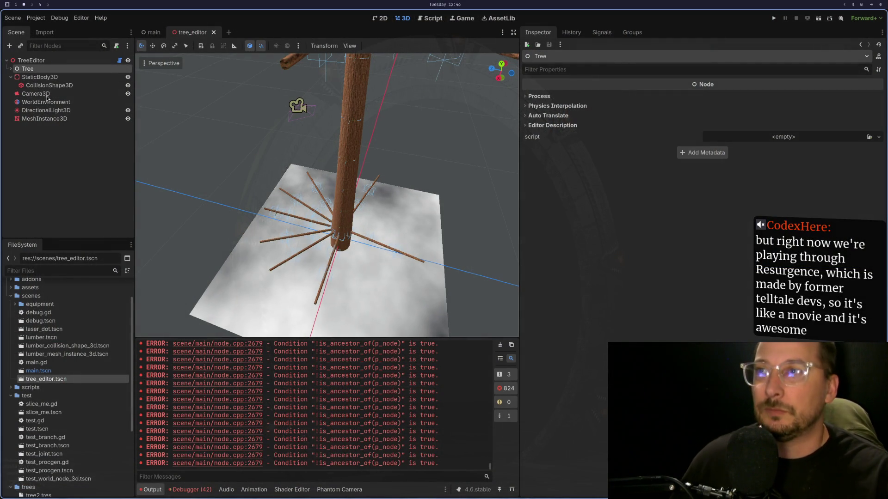
pyautogui.click(52, 61)
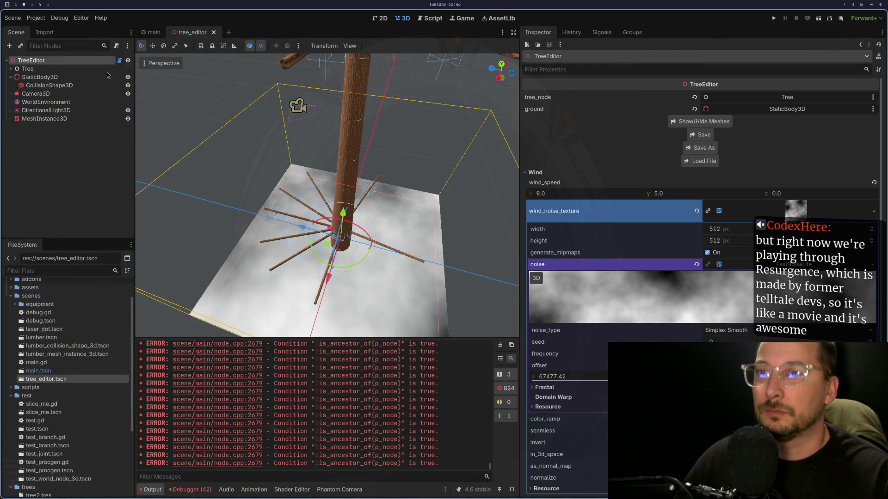
# Scroll through TreeEditor's noise settings, orbit to a low horizontal view, then switch to Neovim.
pyautogui.scroll(-5, 567, 303)
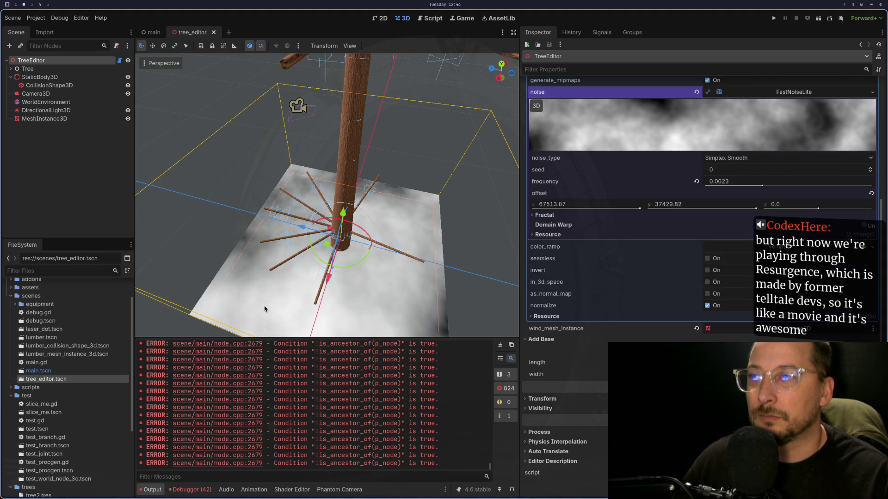
pyautogui.scroll(5, 669, 273)
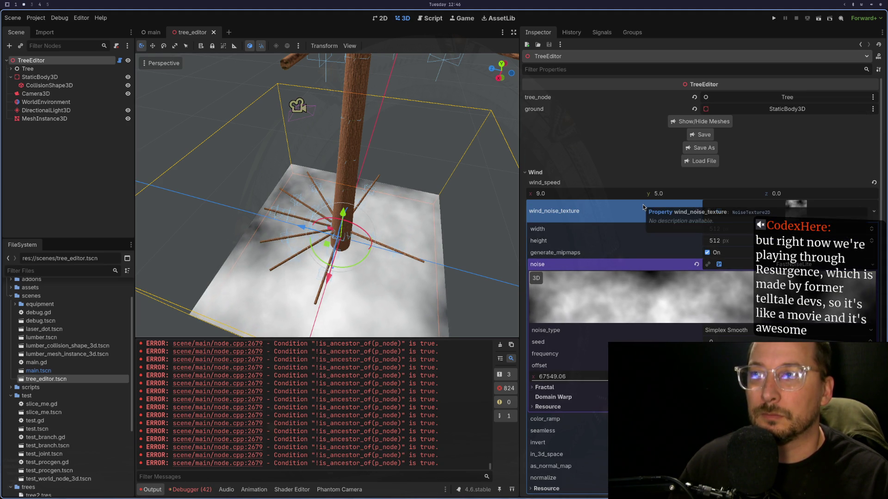
pyautogui.moveTo(334, 188); pyautogui.dragTo(362, 140)
pyautogui.scroll(4, 357, 179)
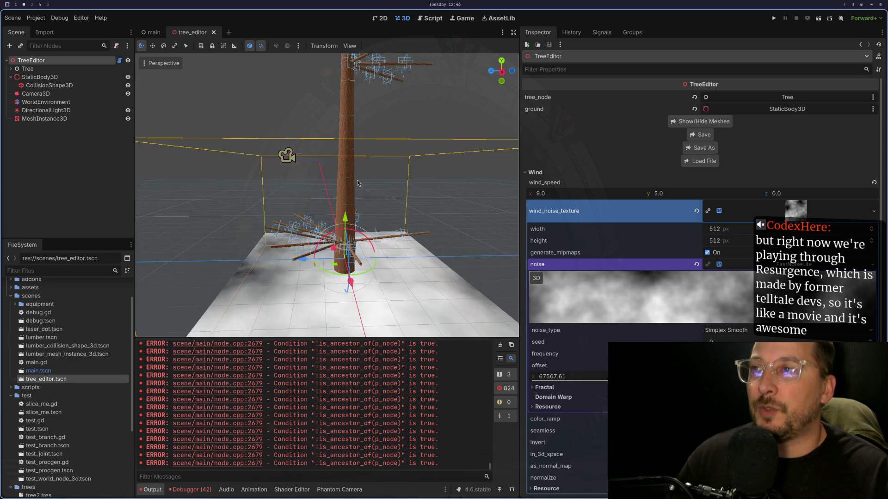
pyautogui.scroll(5, 357, 179)
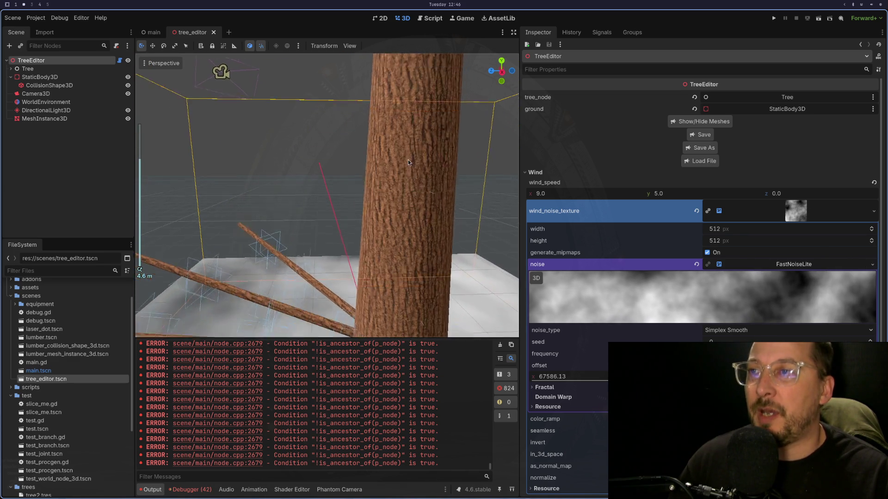
pyautogui.scroll(-6, 378, 193)
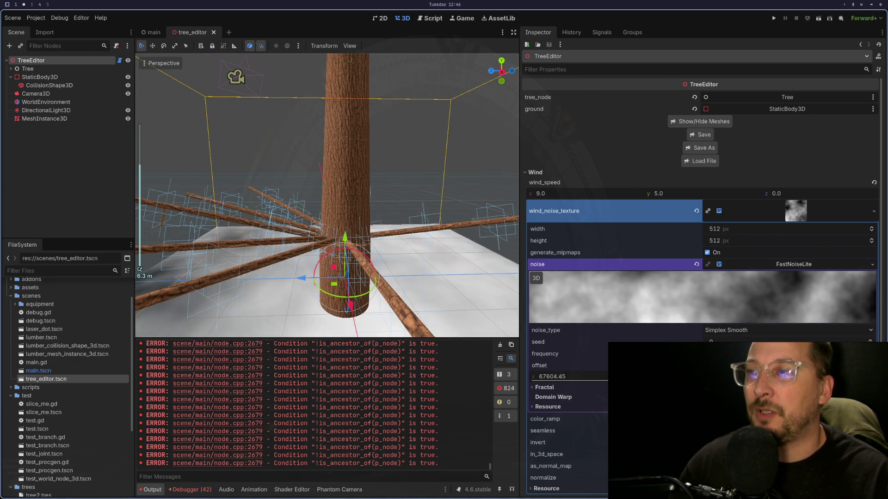
pyautogui.press('super+1')
pyautogui.scroll(-3, 405, 332)
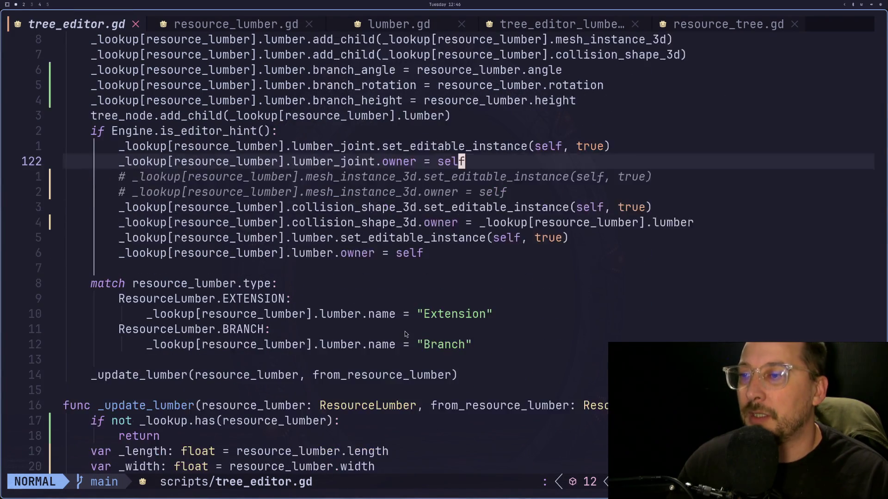
# Navigate tree_editor.gd to the 1.05 extension length multiplier on line 147.
pyautogui.scroll(15, 405, 334)
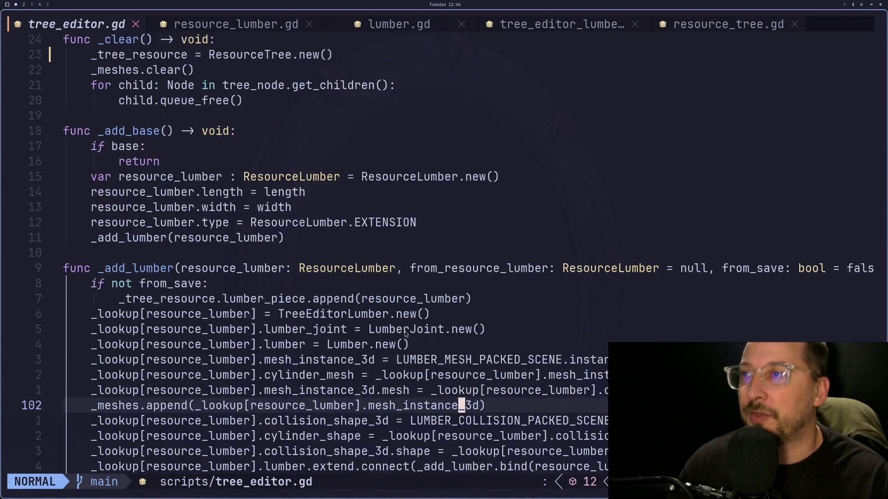
pyautogui.scroll(10, 404, 331)
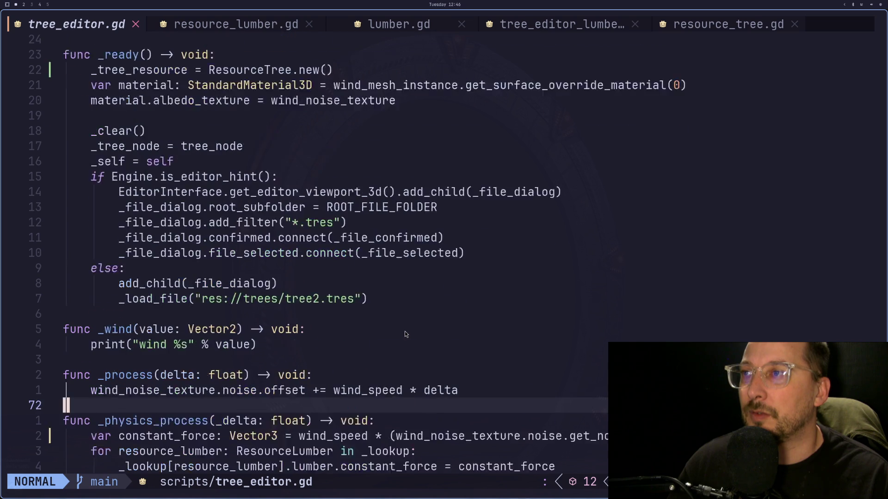
pyautogui.scroll(2, 404, 331)
pyautogui.click(404, 331)
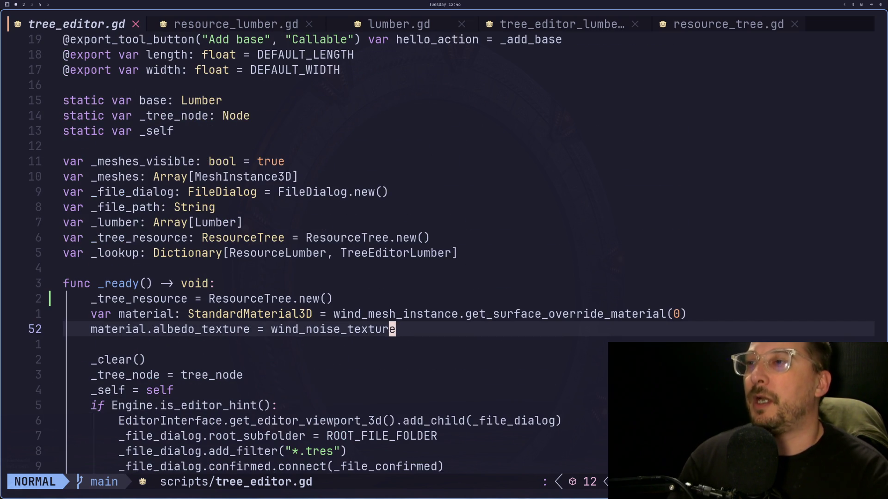
pyautogui.press('j')
pyautogui.press('j')
pyautogui.press('j')
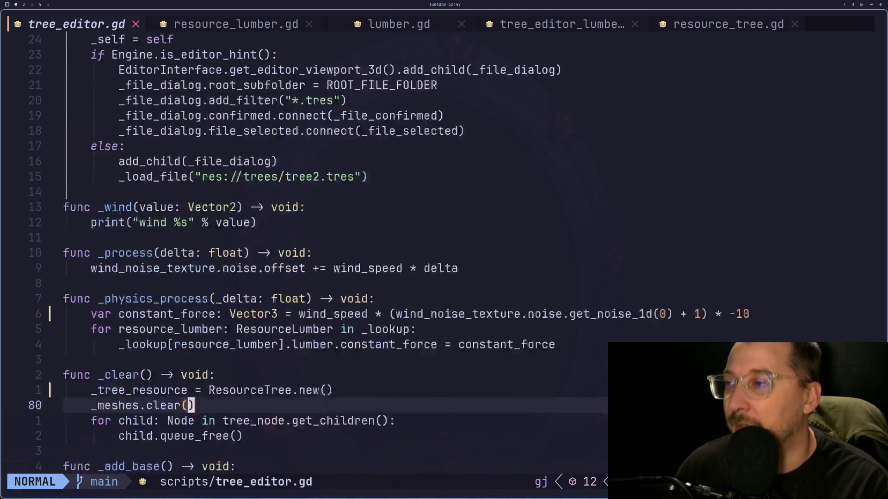
pyautogui.press('j')
pyautogui.press('j')
pyautogui.press('j')
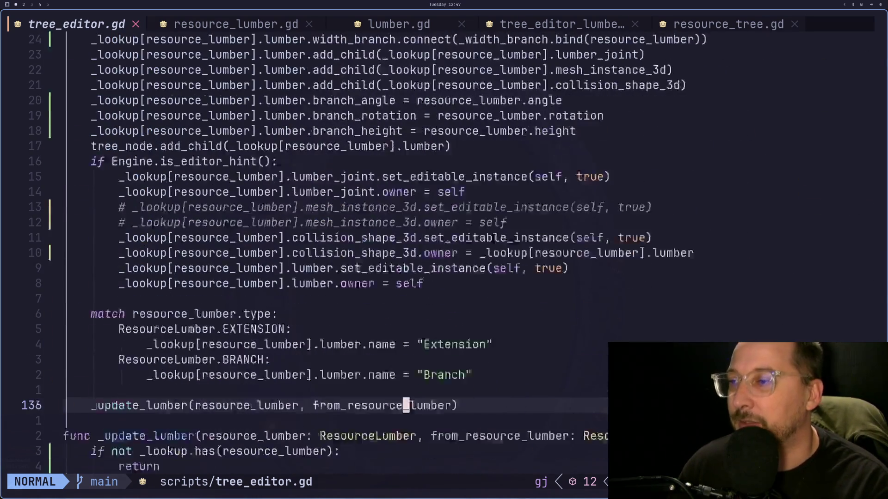
pyautogui.press('k')
pyautogui.press('k')
pyautogui.press('k')
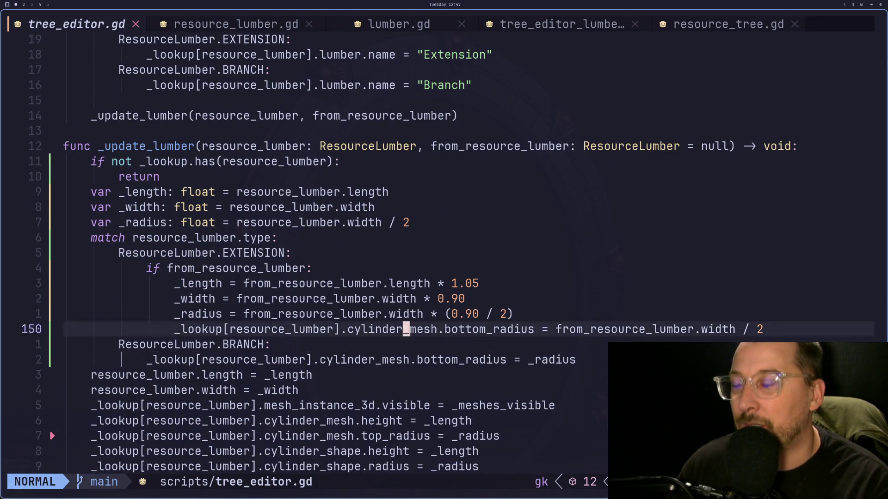
pyautogui.press('k')
pyautogui.press('l')
pyautogui.press('$')
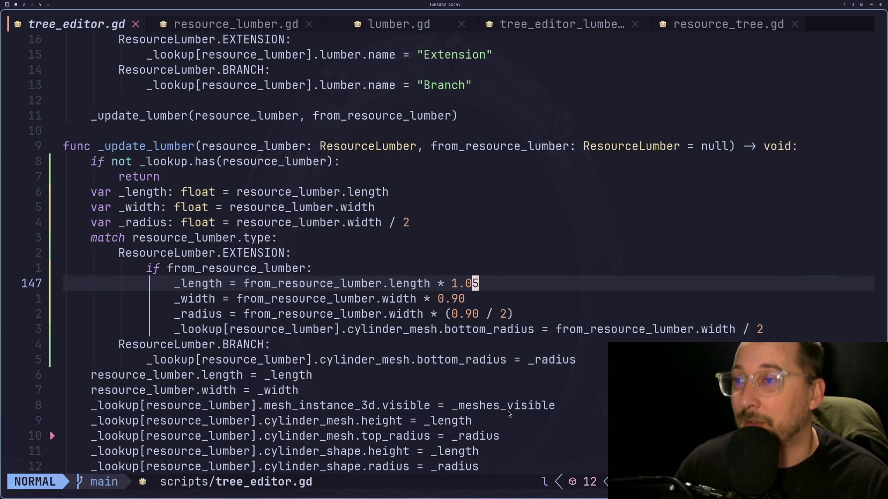
# Replace the 1.05 multiplier with 0.9 and save the script.
pyautogui.press('a')
pyautogui.press('BackSpace')
pyautogui.press('BackSpace')
pyautogui.press('BackSpace')
pyautogui.press('BackSpace')
pyautogui.write('0.8')
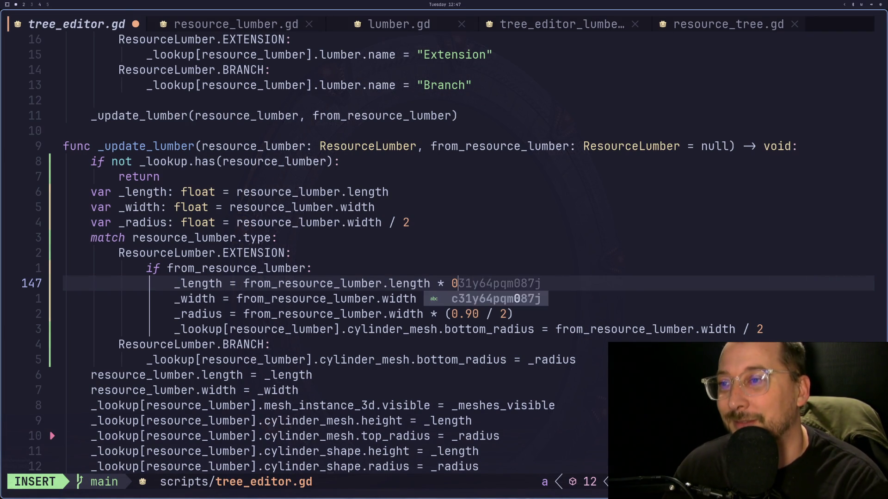
pyautogui.press('BackSpace')
pyautogui.write('9')
pyautogui.write(':w')
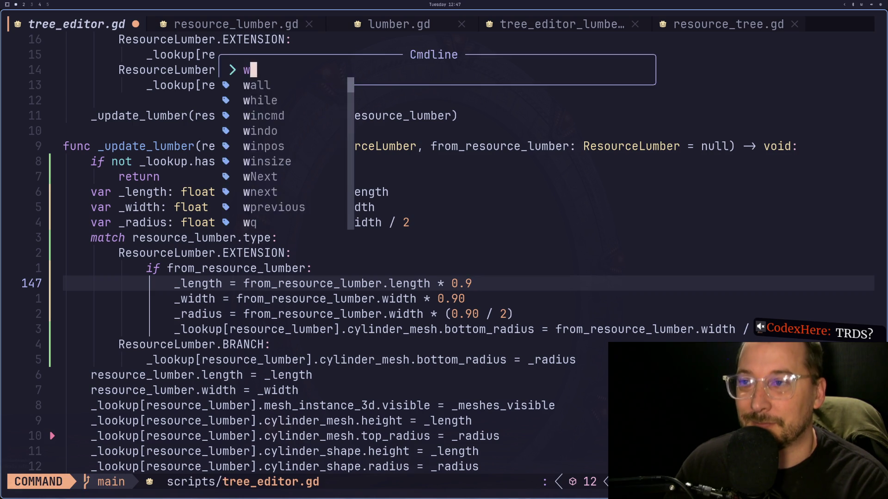
pyautogui.press('Return')
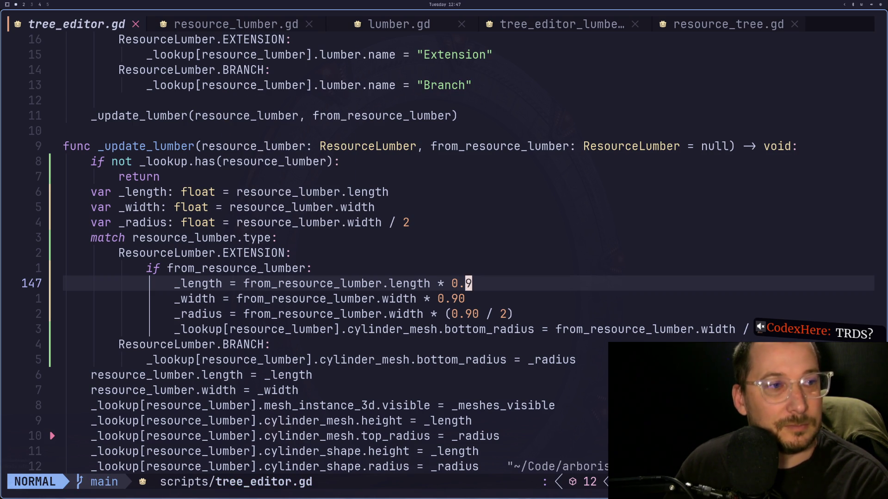
# Finalize the multiplier as 0.90, save with :w, and return to Godot.
pyautogui.press('a')
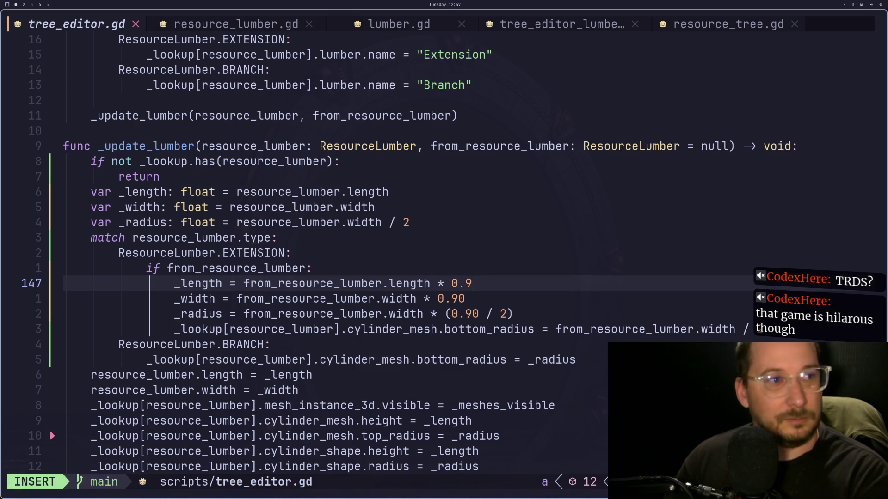
pyautogui.write('0')
pyautogui.press('Escape')
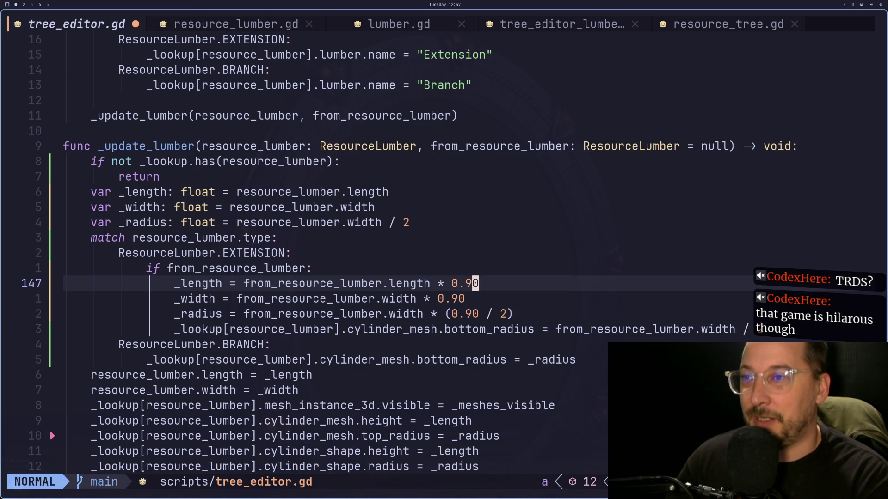
pyautogui.write(':w')
pyautogui.press('Return')
pyautogui.press('super+2')
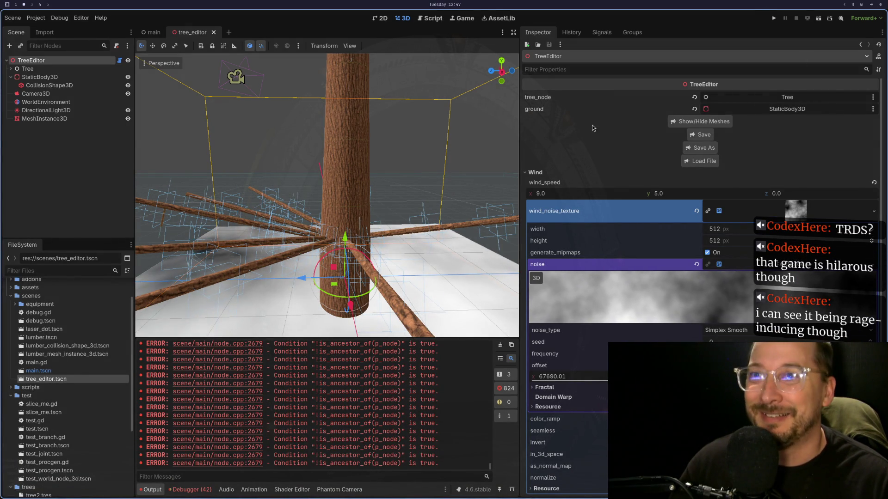
# Load tree2.tres through the Load File dialog.
pyautogui.click(700, 161)
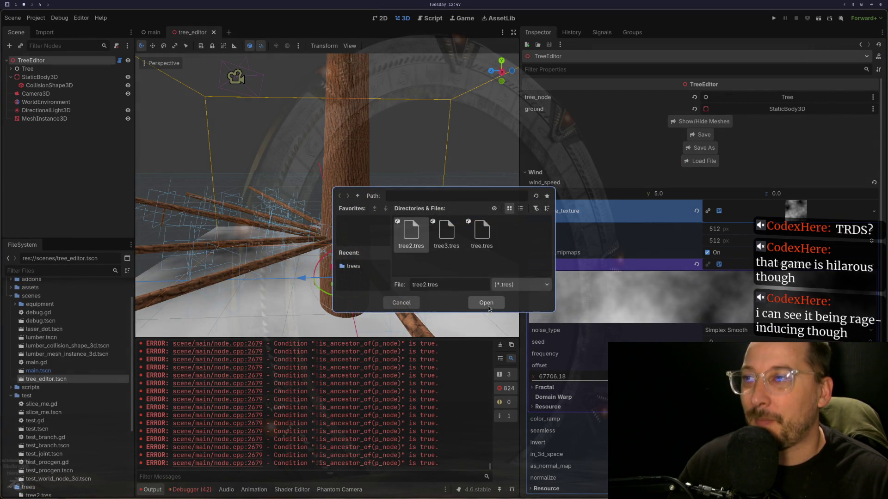
pyautogui.click(486, 303)
pyautogui.scroll(5, 335, 120)
pyautogui.scroll(-4, 373, 190)
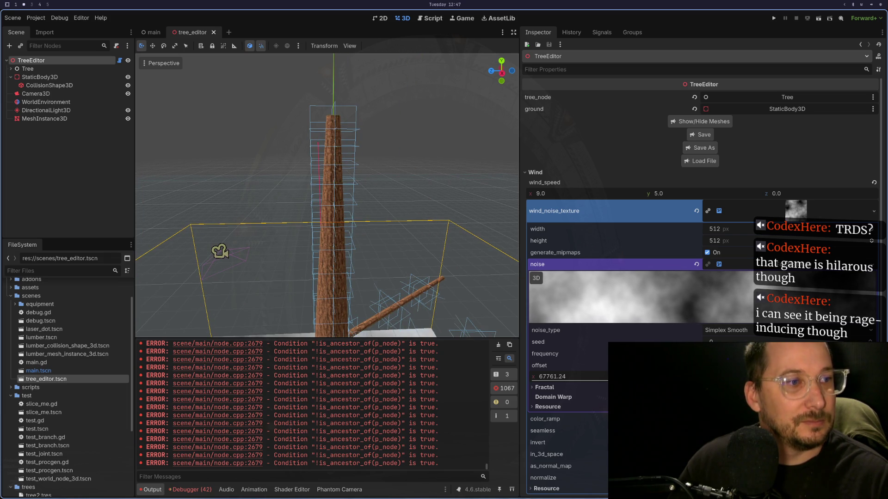
pyautogui.scroll(5, 345, 176)
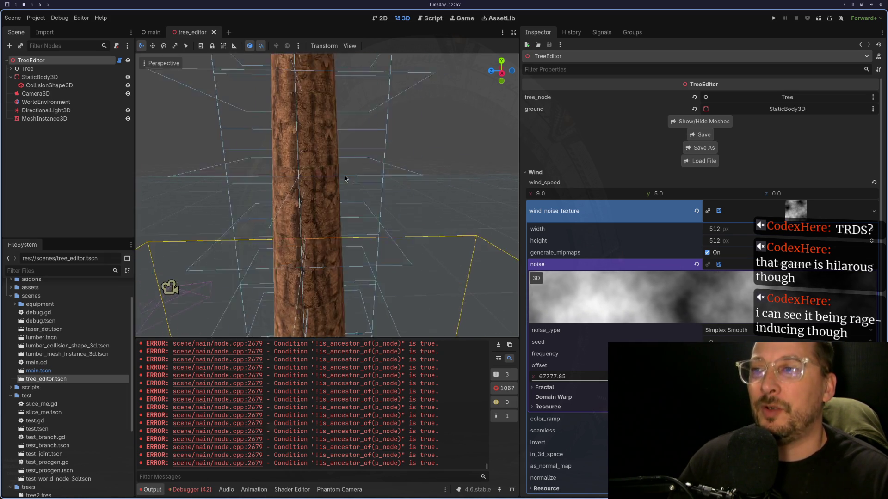
pyautogui.scroll(-5, 345, 175)
# Select Extension43 at the trunk top, show its transform, and centre the view on it.
pyautogui.click(341, 134)
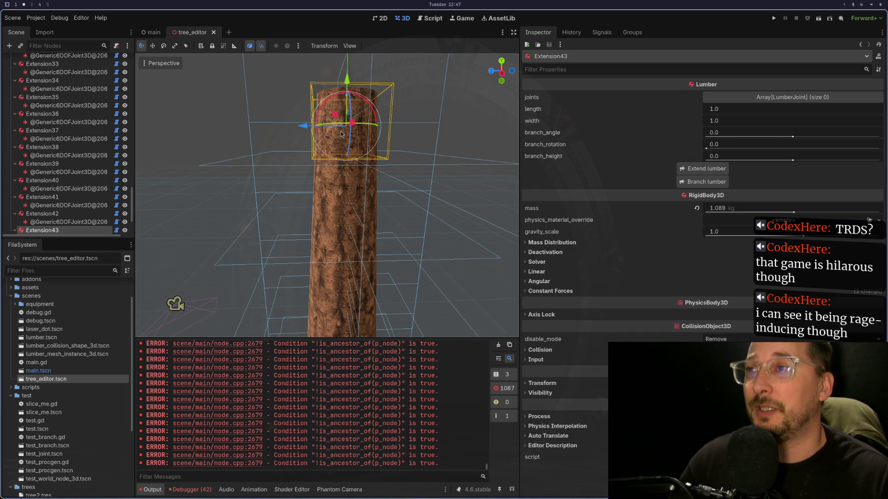
pyautogui.click(558, 383)
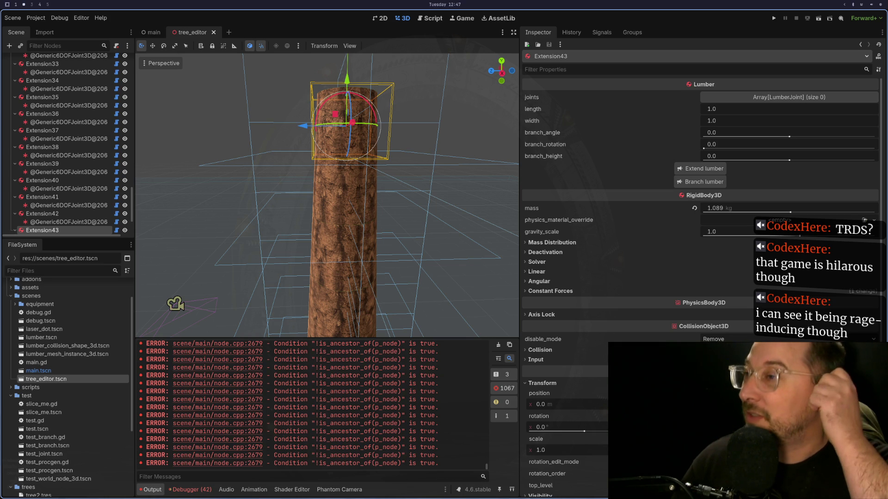
pyautogui.scroll(5, 218, 244)
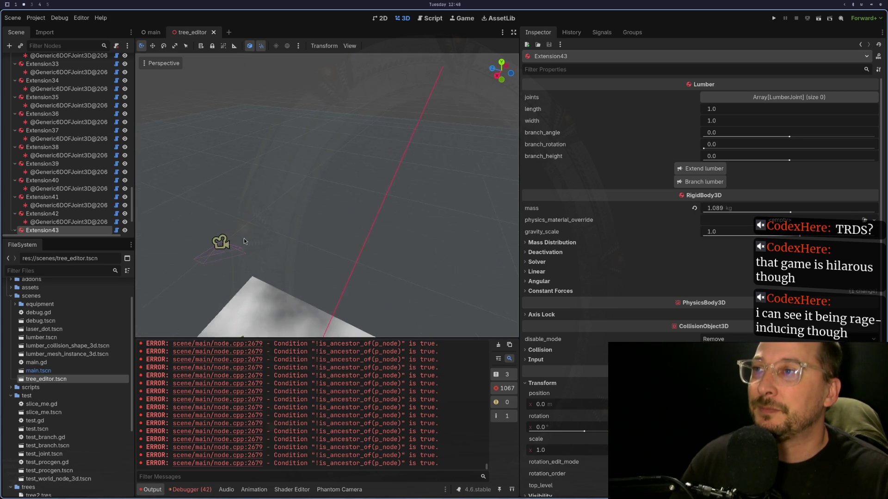
pyautogui.scroll(-5, 254, 233)
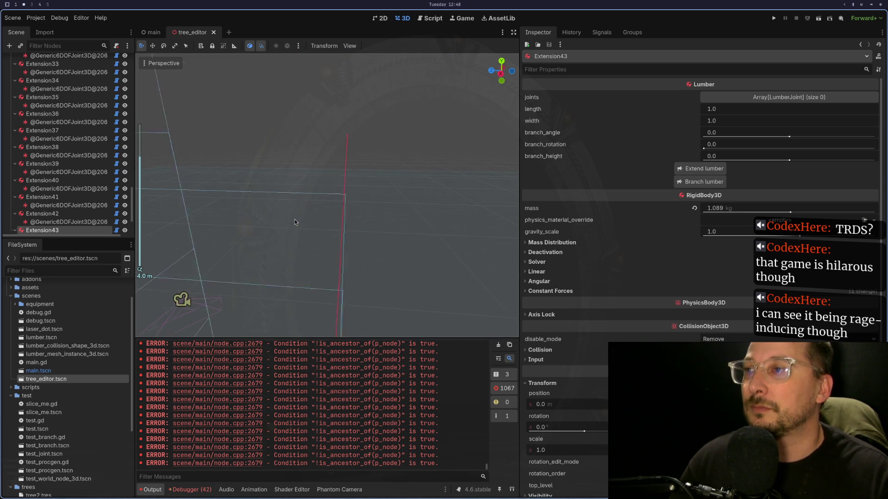
pyautogui.press('f')
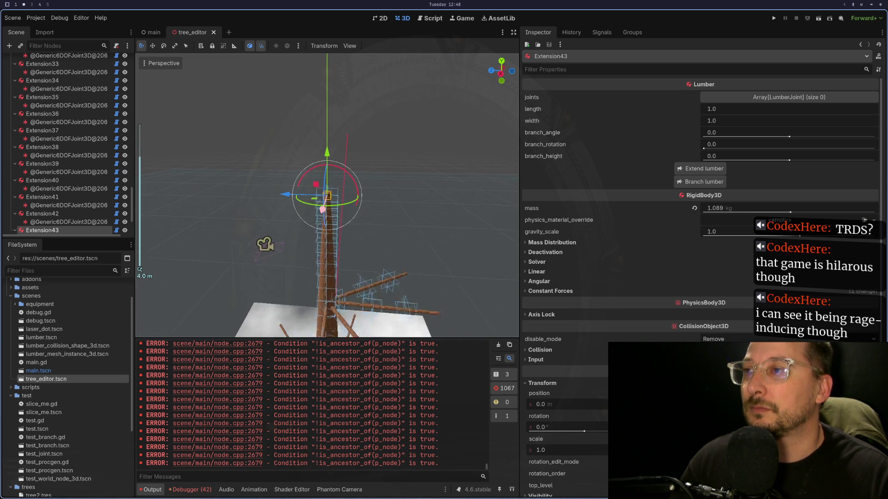
pyautogui.scroll(5, 304, 220)
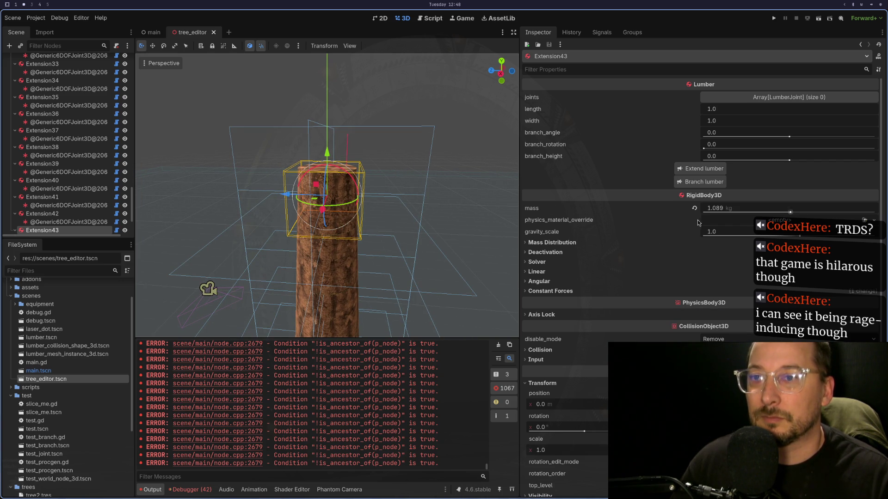
# Extend the trunk with a new Extension44 and select the joint linking it to Extension43.
pyautogui.click(701, 174)
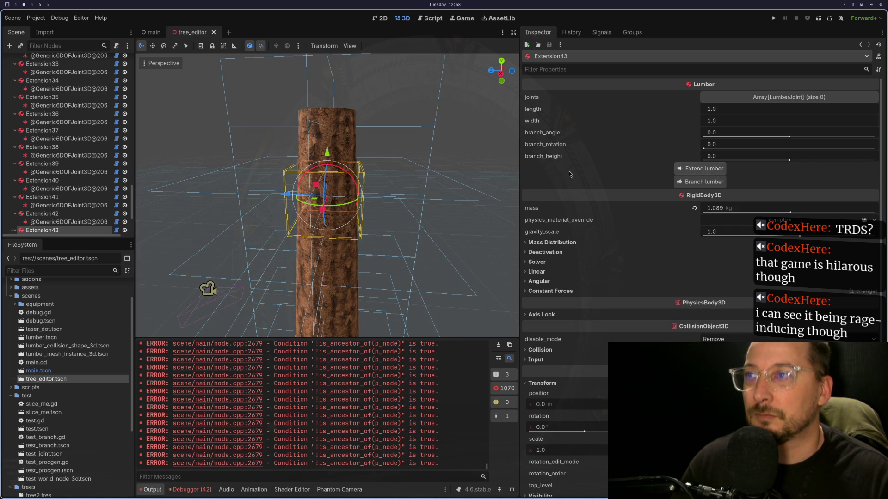
pyautogui.click(337, 114)
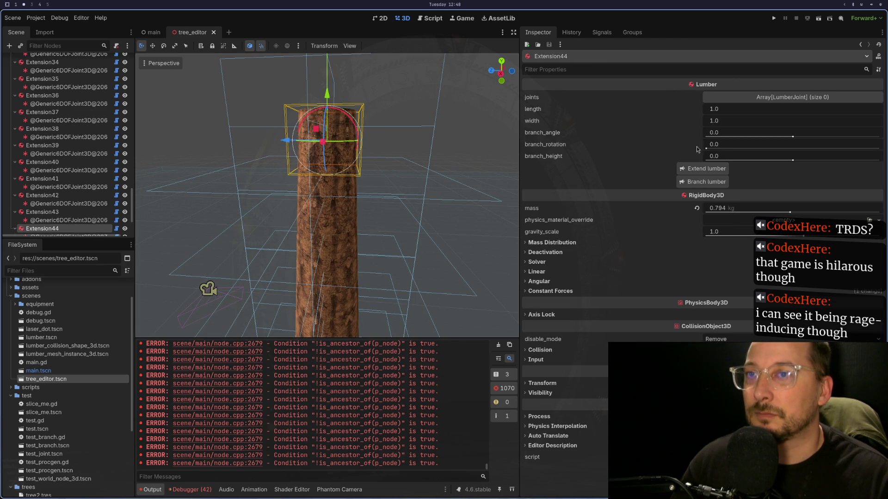
pyautogui.click(703, 169)
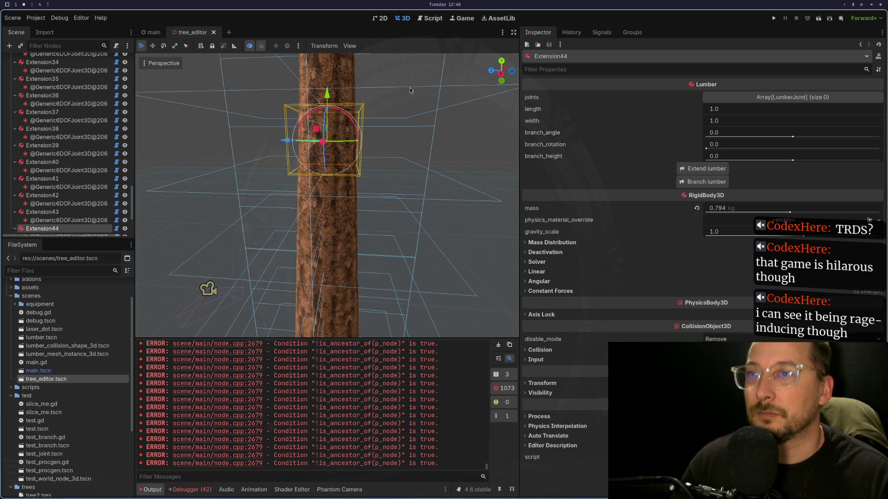
pyautogui.click(351, 102)
pyautogui.click(344, 88)
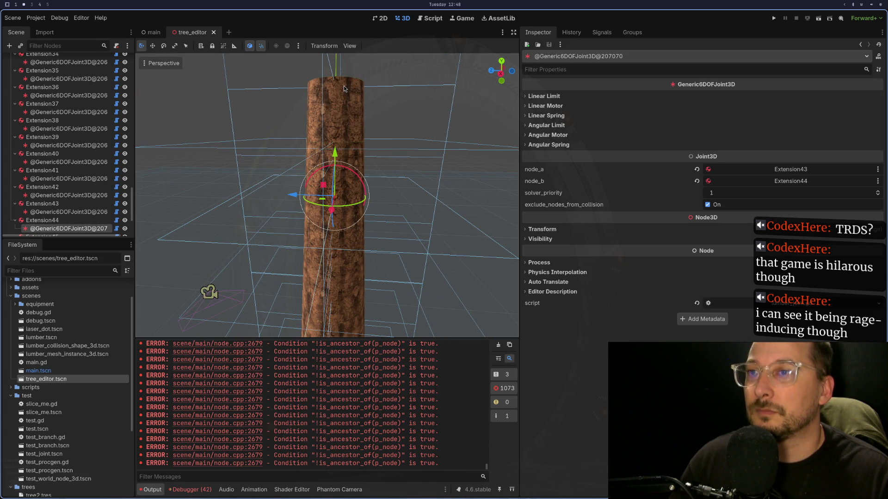
# Select the joint under Extension35 and show its X angular limit, where softness is 0.5.
pyautogui.click(343, 100)
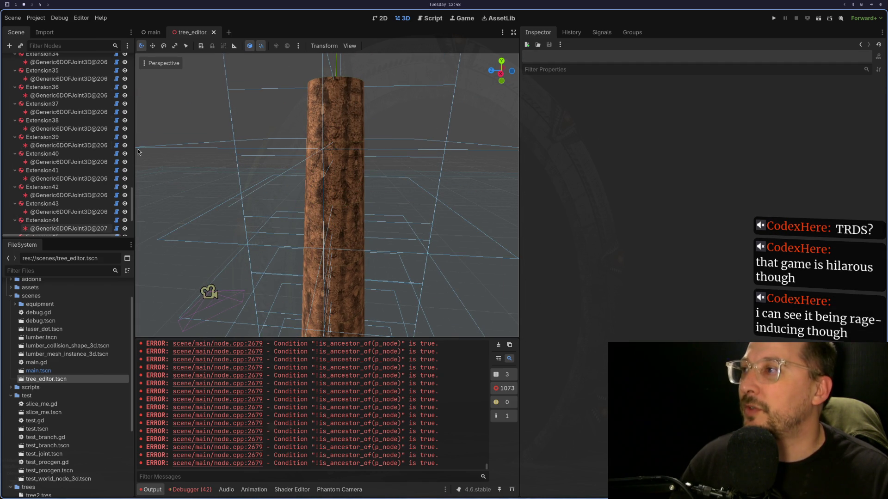
pyautogui.press('super+1')
pyautogui.scroll(-1, 317, 223)
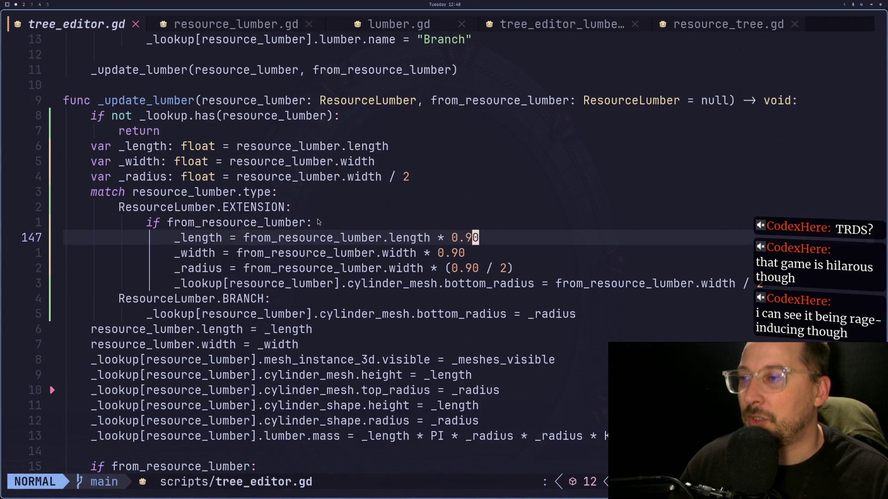
pyautogui.press('super+2')
pyautogui.click(93, 78)
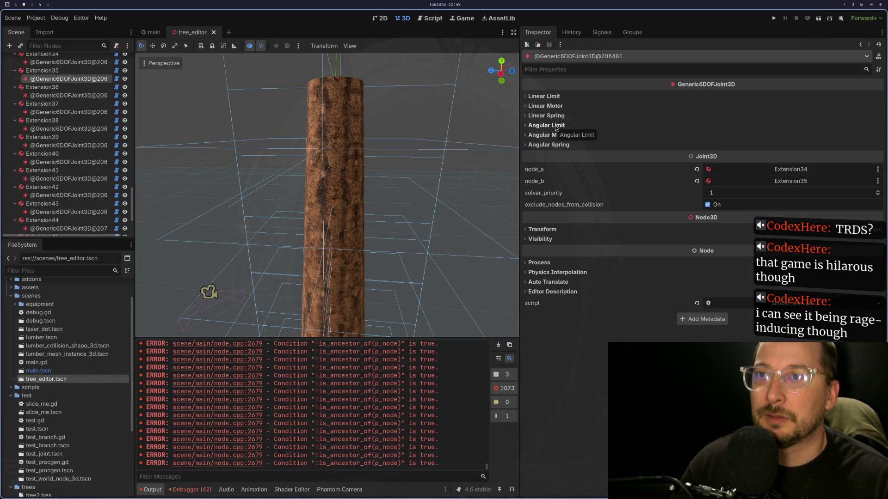
pyautogui.click(557, 125)
pyautogui.click(535, 135)
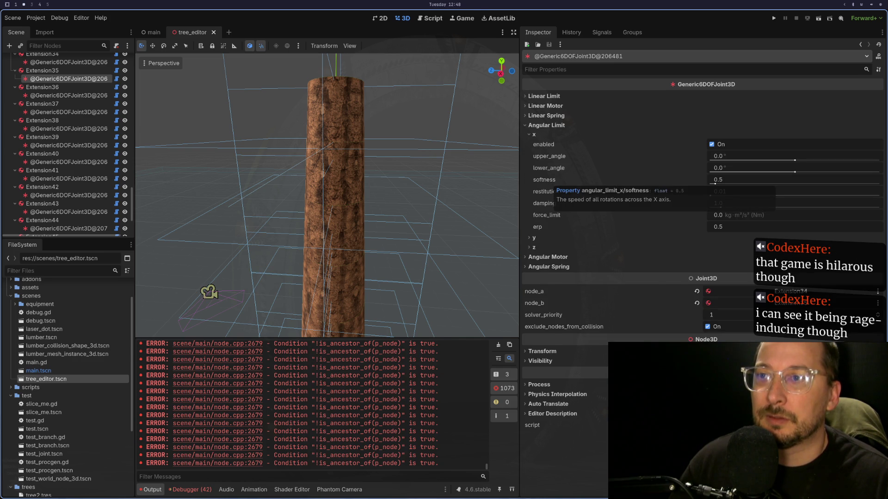
# Move to the empty desktop workspace and bring up the application launcher.
pyautogui.press('super+1')
pyautogui.press('super+3')
pyautogui.press('super+2')
pyautogui.press('super+3')
pyautogui.press('super+space')
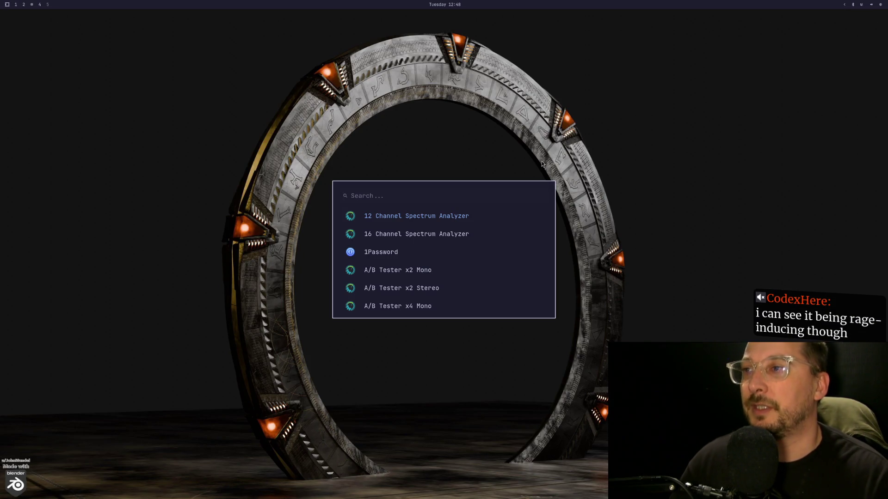
# Launch Chrome from the launcher.
pyautogui.write('godo')
pyautogui.press('BackSpace')
pyautogui.press('BackSpace')
pyautogui.press('BackSpace')
pyautogui.write('chr')
pyautogui.press('Return')
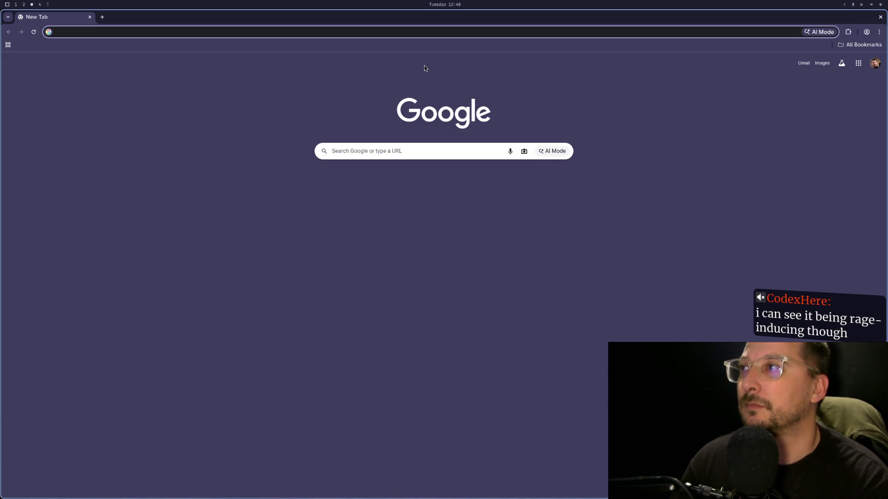
# Google 'in physics what do softness and damping mean' and expand the full AI Overview.
pyautogui.write('in physics what do')
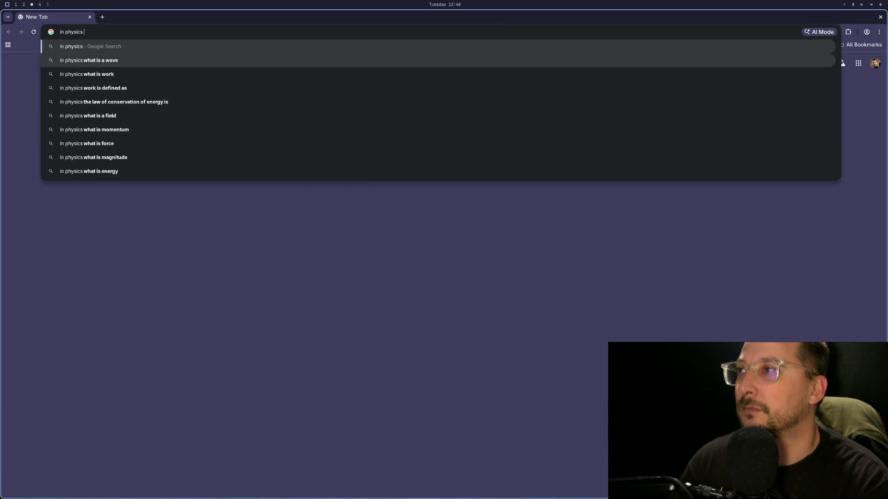
pyautogui.write(' softne')
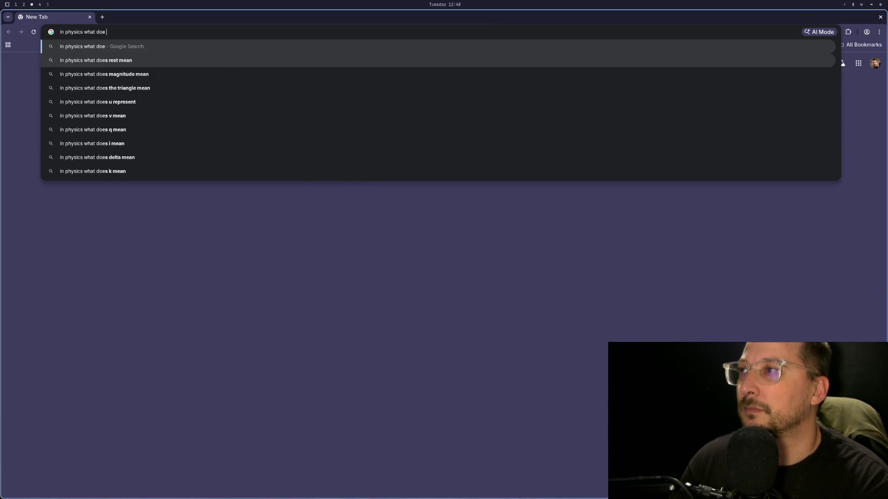
pyautogui.write('ss a')
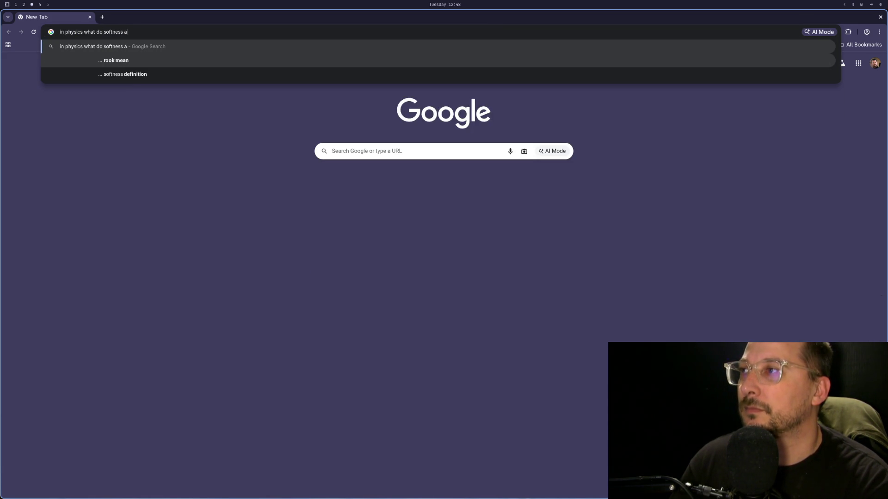
pyautogui.write('nd damping mean')
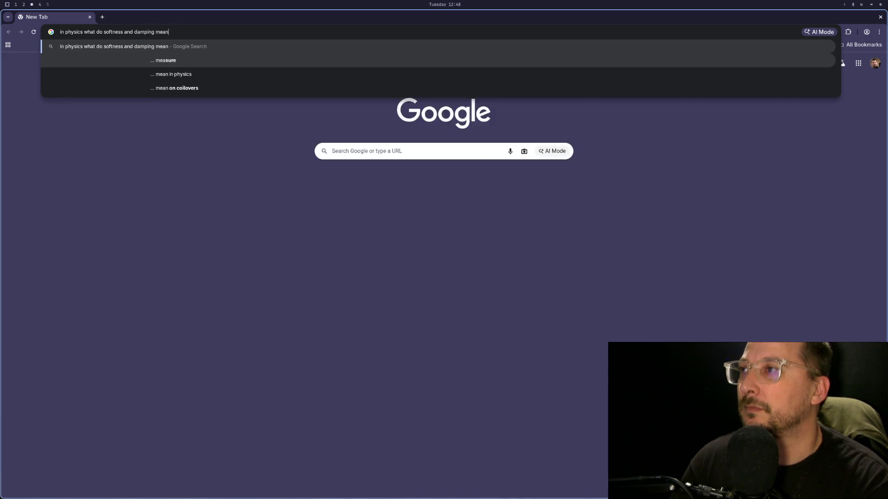
pyautogui.press('Return')
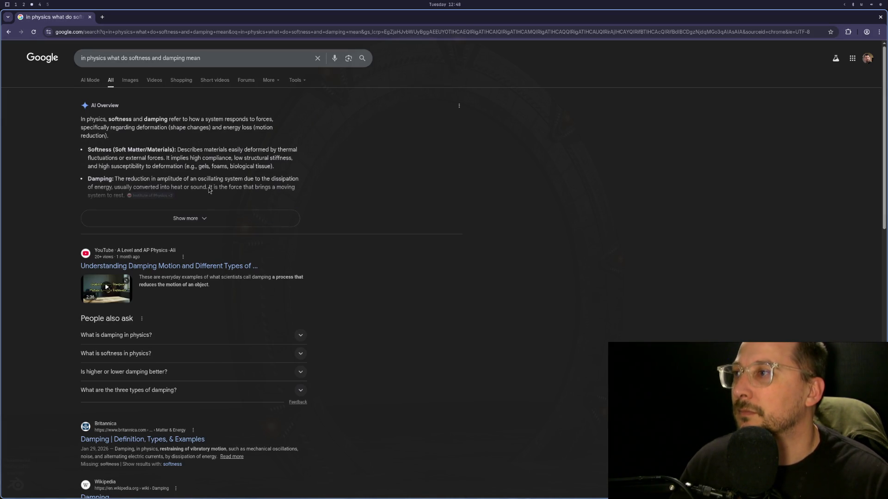
pyautogui.click(197, 225)
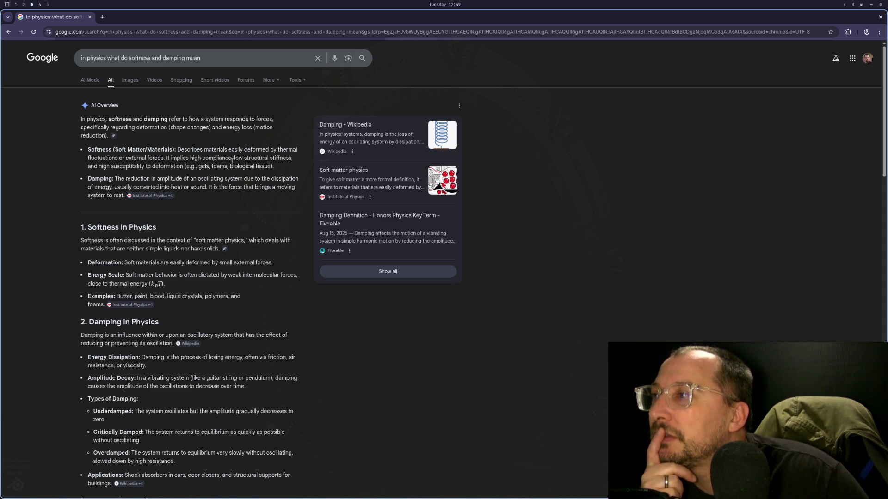
pyautogui.hotkey('alt', 'Tab')
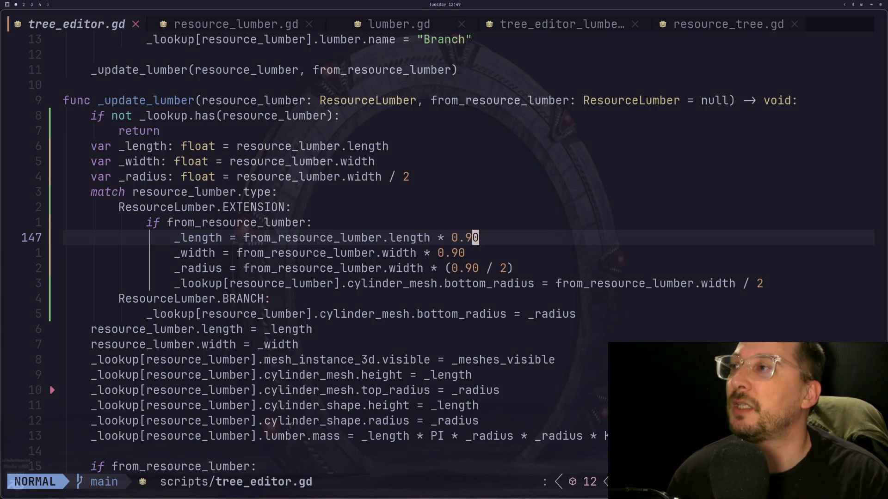
pyautogui.press('super+2')
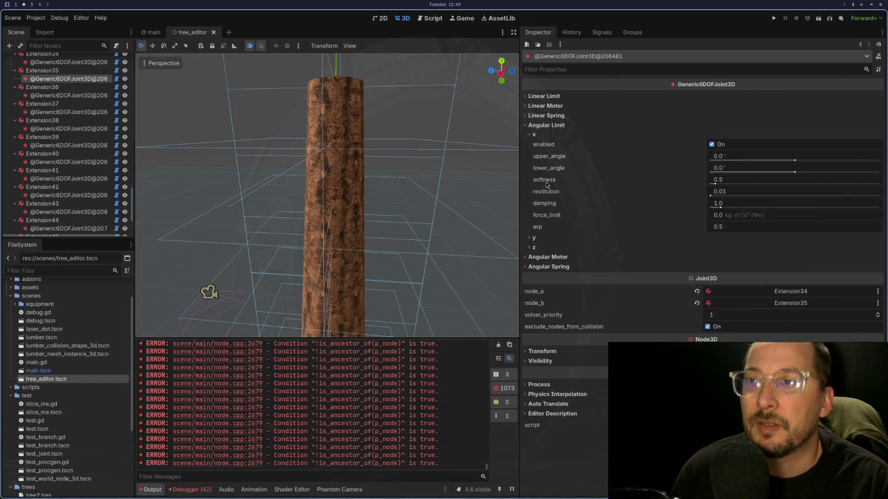
pyautogui.moveTo(547, 185)
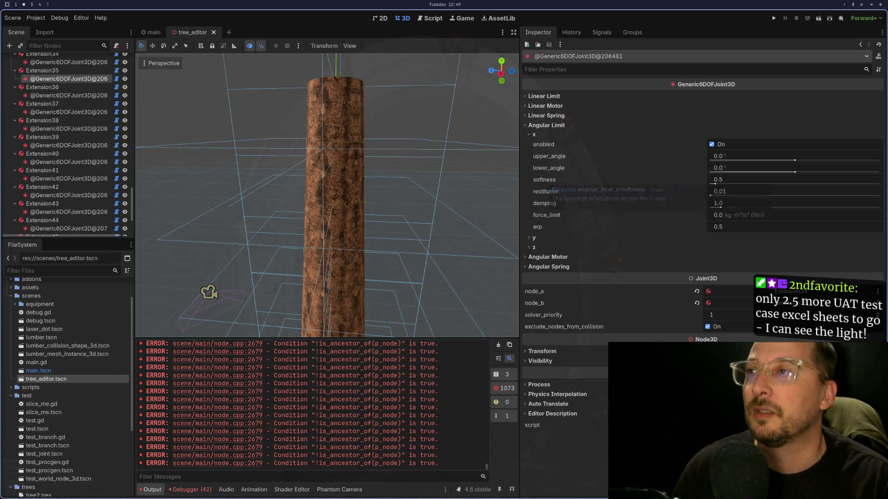
pyautogui.press('super+1')
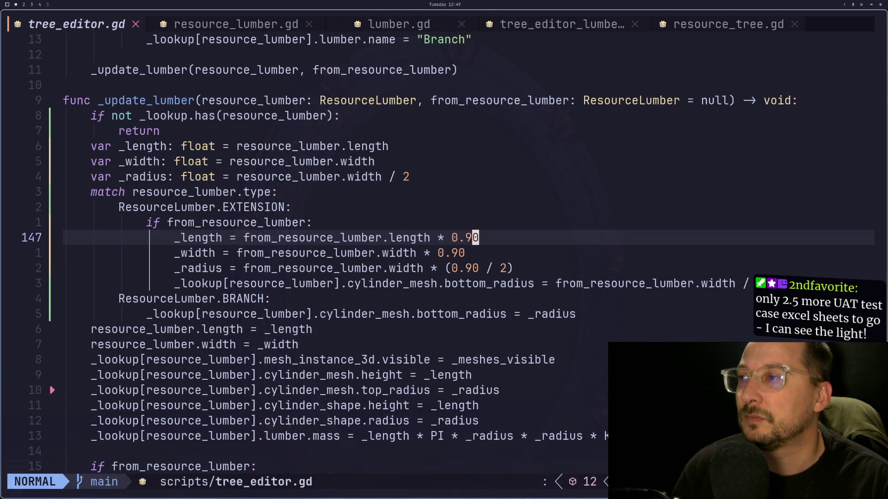
pyautogui.press('super+2')
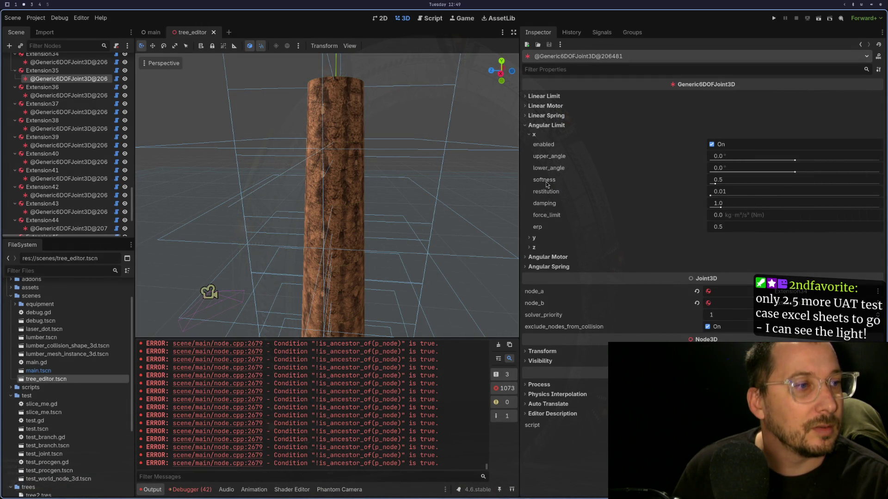
pyautogui.press('super+4')
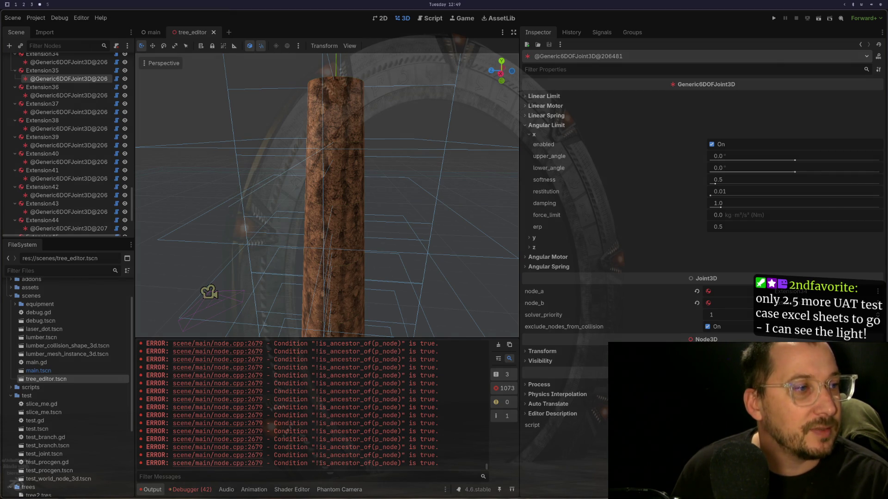
pyautogui.press('super+2')
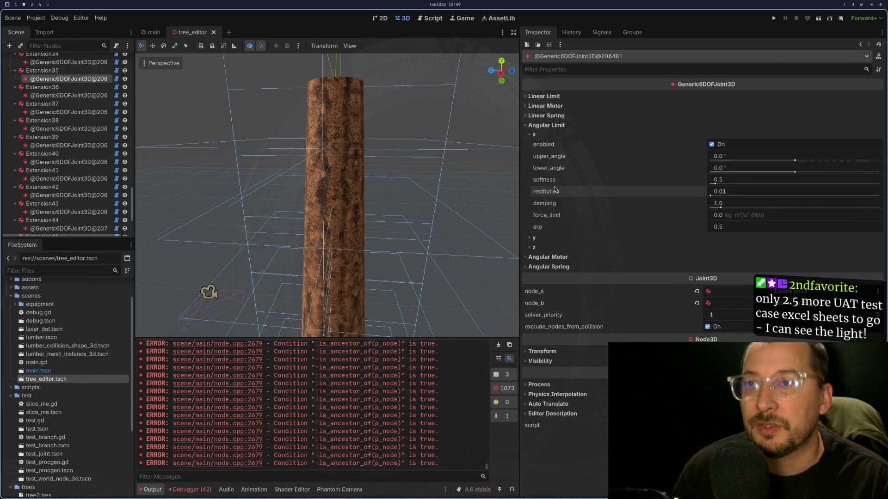
pyautogui.press('super+1')
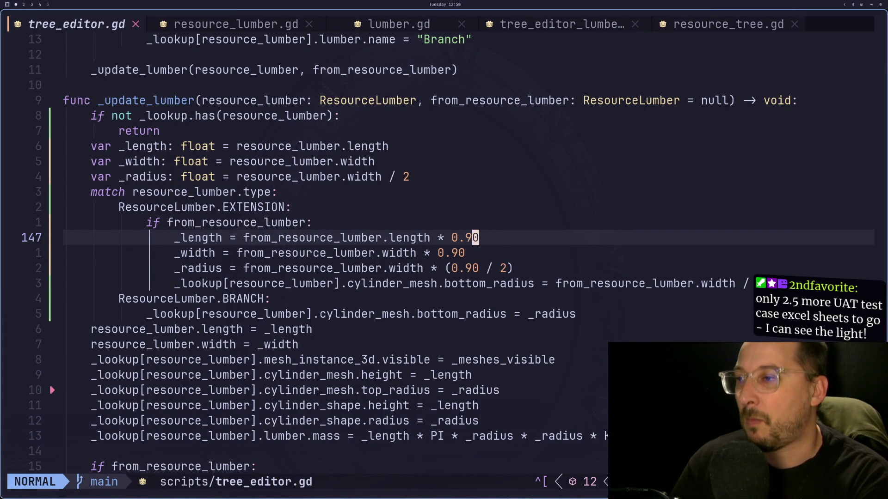
pyautogui.press('j')
pyautogui.press('j')
pyautogui.press('j')
pyautogui.press('j')
# Yank the _lookup[resource_lumber] prefix from line 155 of tree_editor.gd.
pyautogui.press('k')
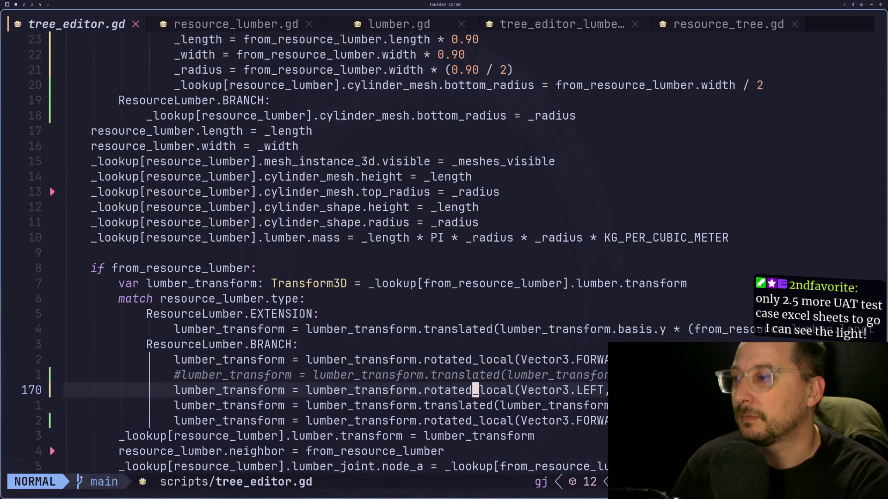
pyautogui.press('k')
pyautogui.press('k')
pyautogui.press('k')
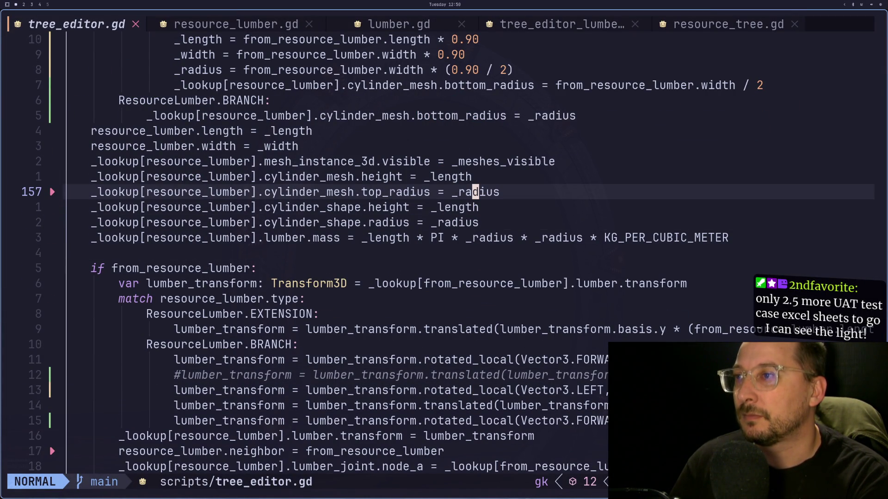
pyautogui.press('k')
pyautogui.press('k')
pyautogui.press('k')
pyautogui.press('h')
pyautogui.press('h')
pyautogui.press('h')
pyautogui.press('j')
pyautogui.press('j')
pyautogui.press('h')
pyautogui.press('h')
pyautogui.press('v')
pyautogui.press('l')
pyautogui.press('l')
pyautogui.press('l')
pyautogui.press('y')
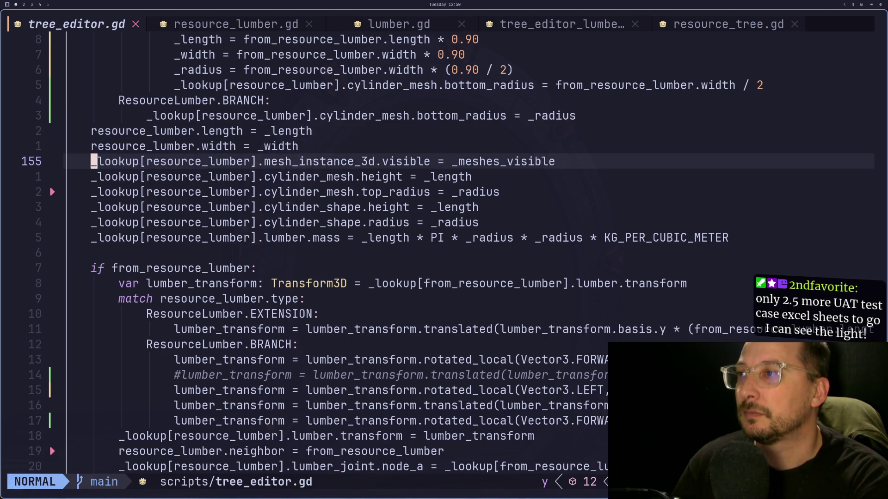
# Paste the prefix onto a new indented line above line 155.
pyautogui.press('O')
pyautogui.press('Escape')
pyautogui.press('p')
pyautogui.press('h')
pyautogui.press('h')
pyautogui.press('h')
pyautogui.press('i')
pyautogui.press('Tab')
pyautogui.press('Escape')
# Append '.lumber' to the new line, checking the joint's property names in Godot.
pyautogui.press('w')
pyautogui.press('w')
pyautogui.press('w')
pyautogui.write("ea'")
pyautogui.press('BackSpace')
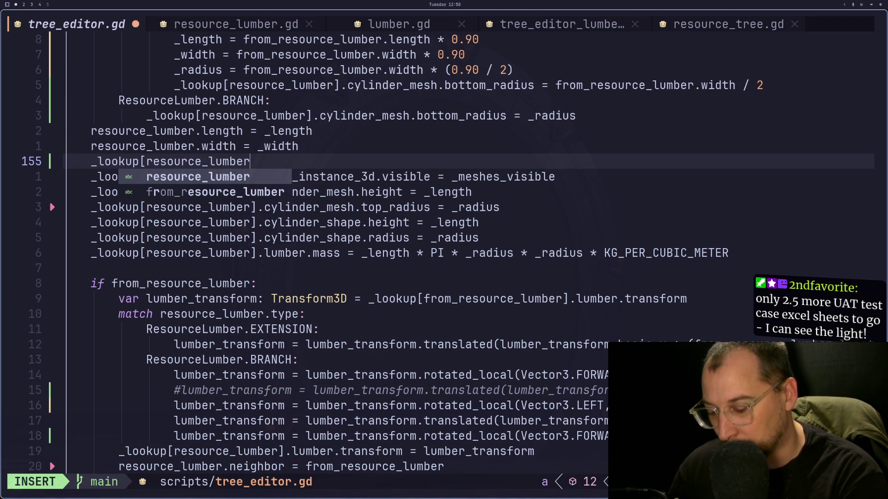
pyautogui.write('.lumber')
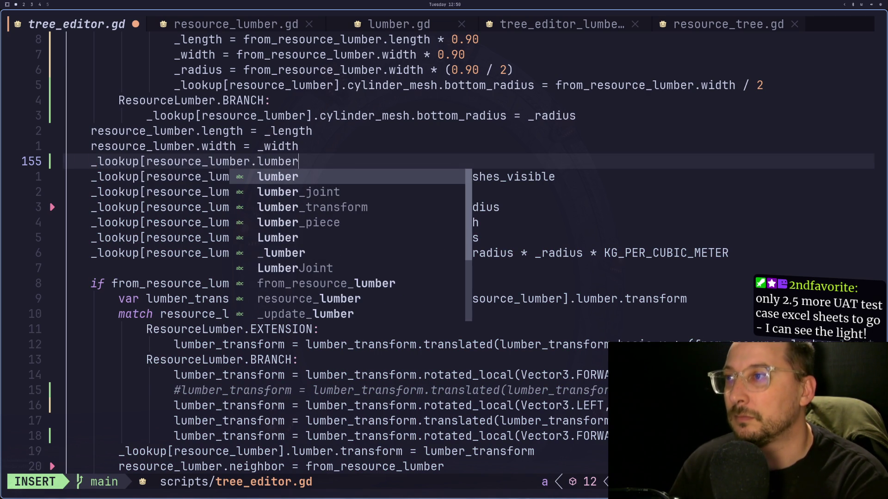
pyautogui.press('super+2')
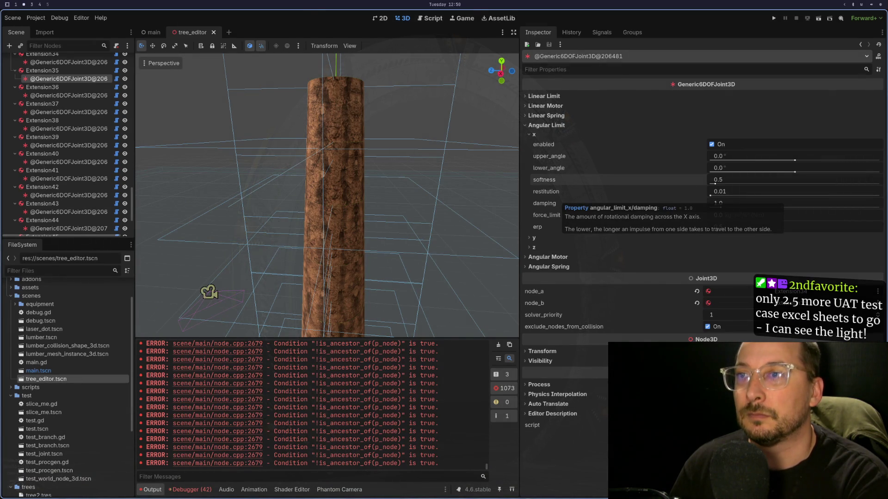
pyautogui.press('super+1')
pyautogui.write('.softne')
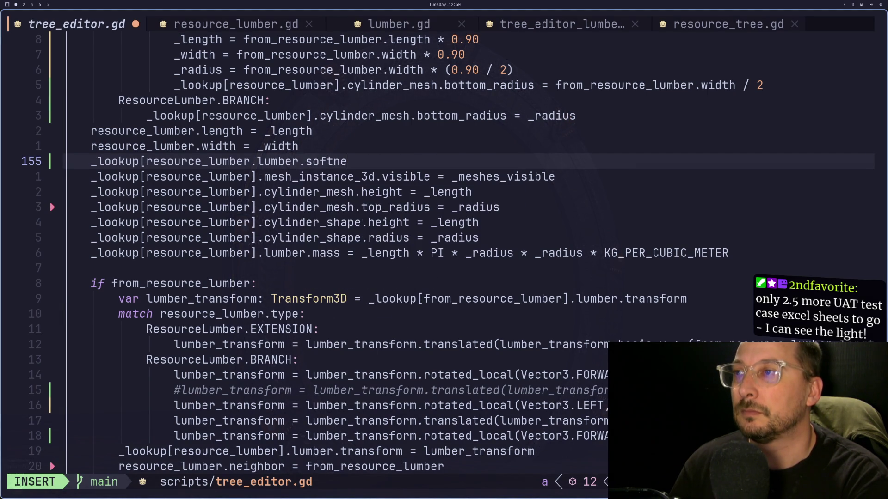
pyautogui.press('super+2')
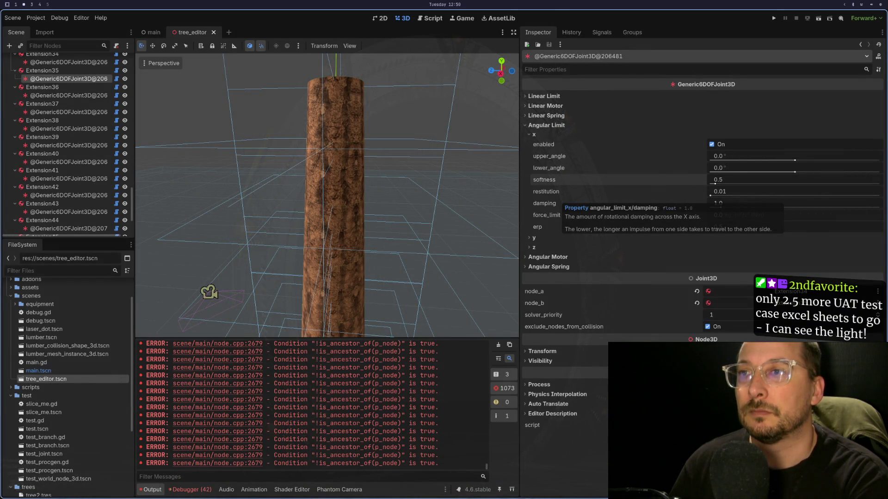
pyautogui.press('super+1')
pyautogui.press('BackSpace')
pyautogui.press('BackSpace')
pyautogui.press('BackSpace')
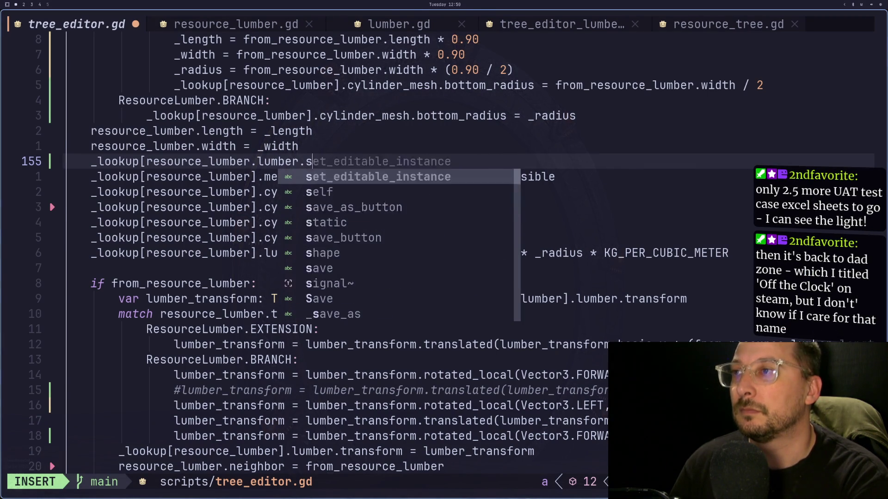
# Copy the angular_limit_x/softness property path from Godot's Inspector.
pyautogui.press('super+2')
pyautogui.rightClick(547, 181)
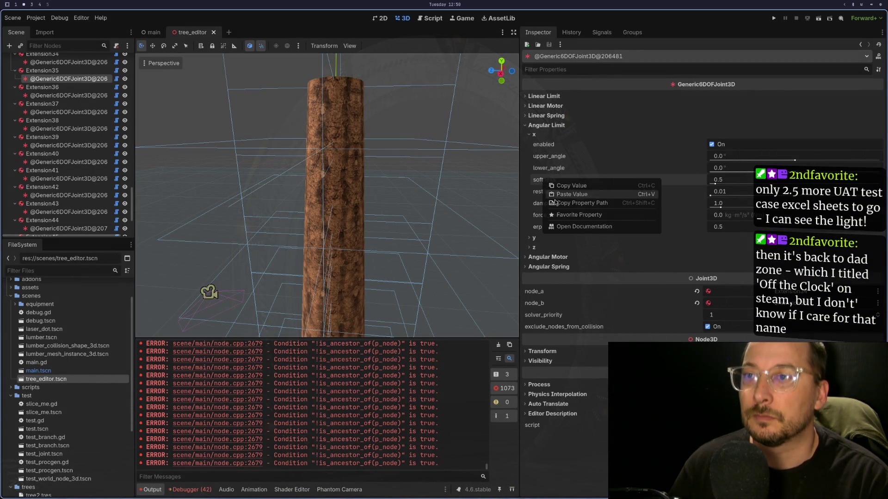
pyautogui.click(563, 203)
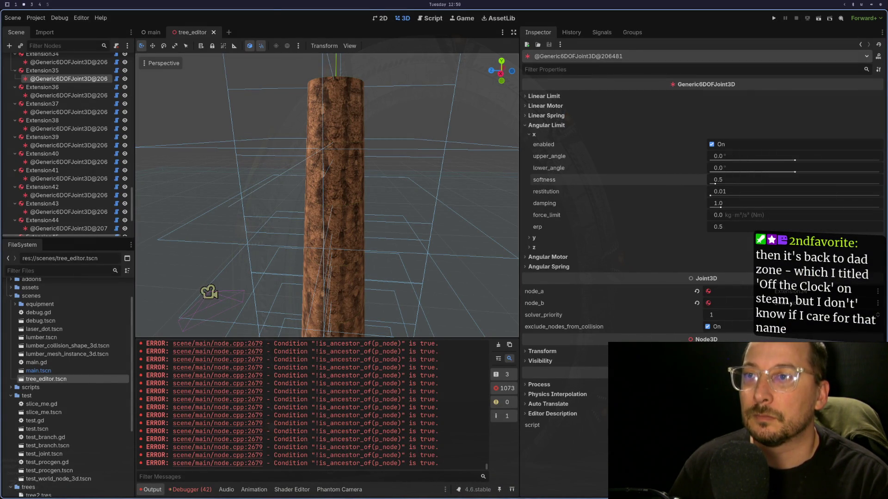
pyautogui.press('super+1')
# Paste the path after .lumber, turning the slash into a dot to get angular_limit_x.softness.
pyautogui.rightClick(350, 146)
pyautogui.press('Escape')
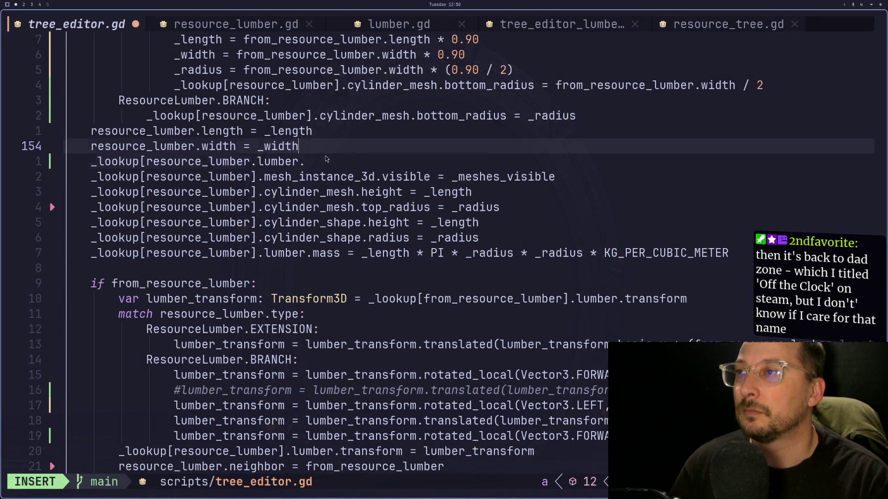
pyautogui.press('Escape')
pyautogui.press('p')
pyautogui.press('h')
pyautogui.press('h')
pyautogui.press('h')
pyautogui.press('h')
pyautogui.press('h')
pyautogui.press('h')
pyautogui.press('i')
pyautogui.press('BackSpace')
pyautogui.write('.')
pyautogui.press('Escape')
pyautogui.press('l')
pyautogui.press('l')
pyautogui.press('l')
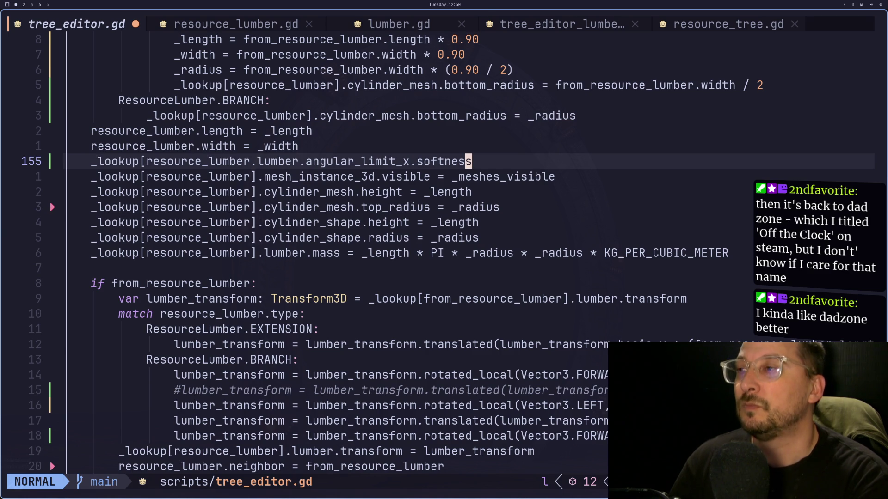
pyautogui.press('super+2')
pyautogui.press('super+3')
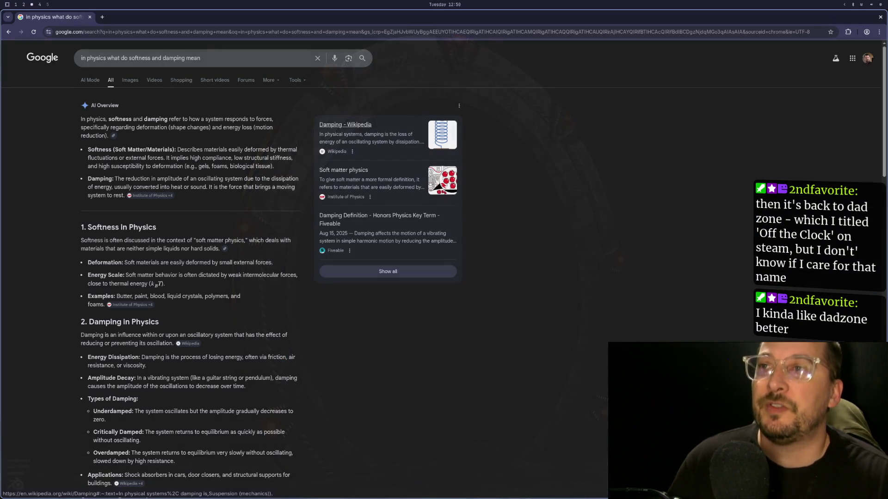
# Google 'godot docs' and open the Godot Docs 4.6 documentation search.
pyautogui.press('super+1')
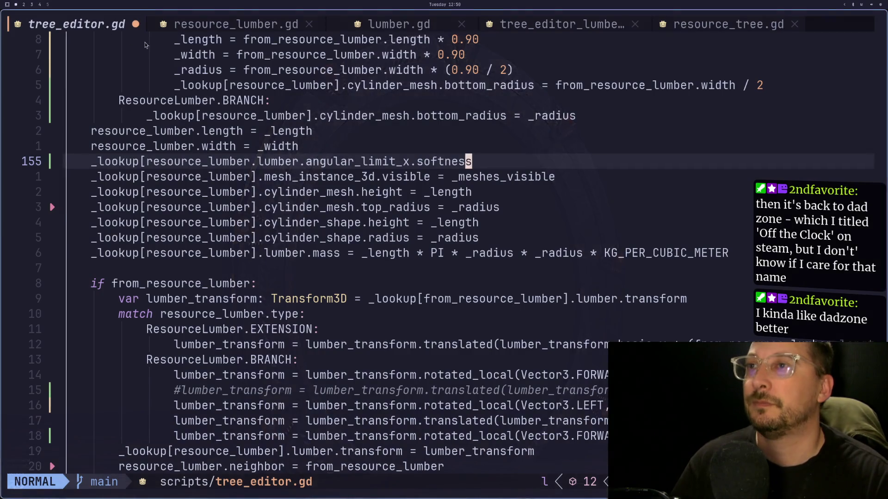
pyautogui.press('super+2')
pyautogui.press('super+3')
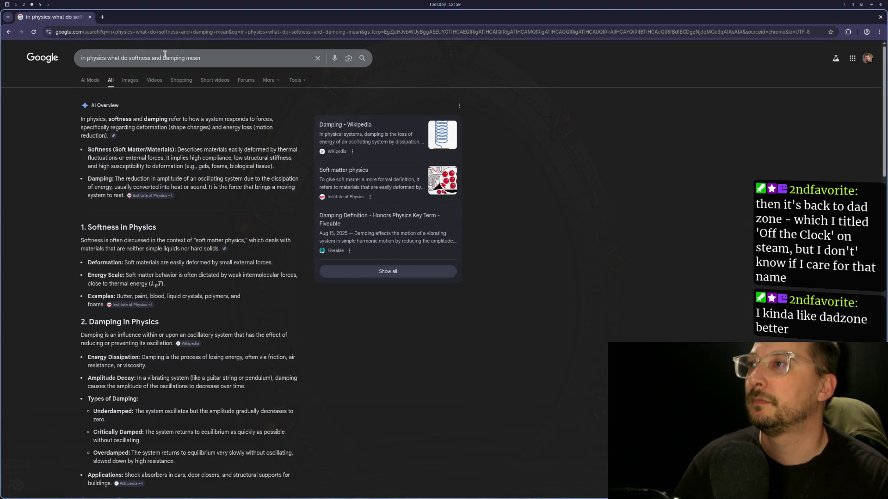
pyautogui.click(161, 36)
pyautogui.write('godot docs')
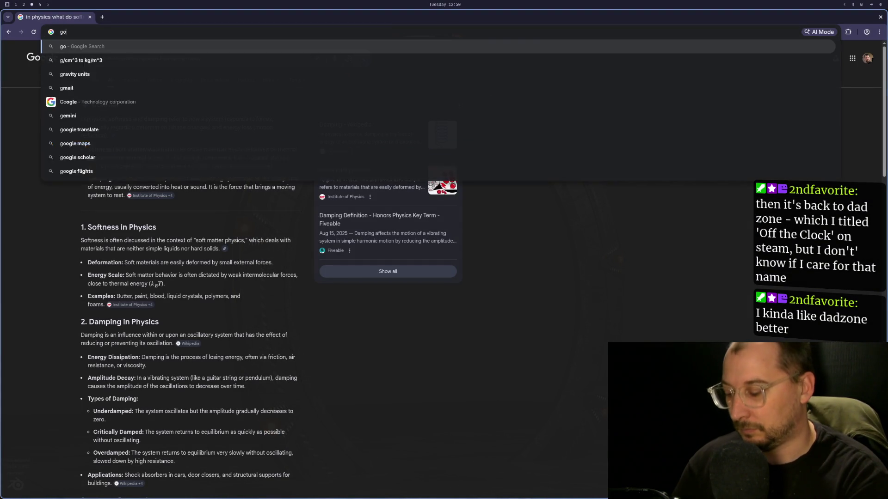
pyautogui.press('Return')
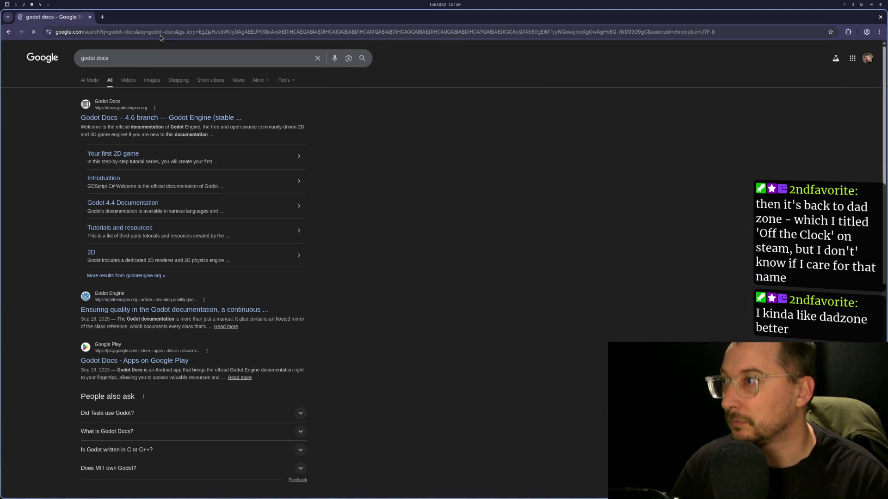
pyautogui.click(165, 116)
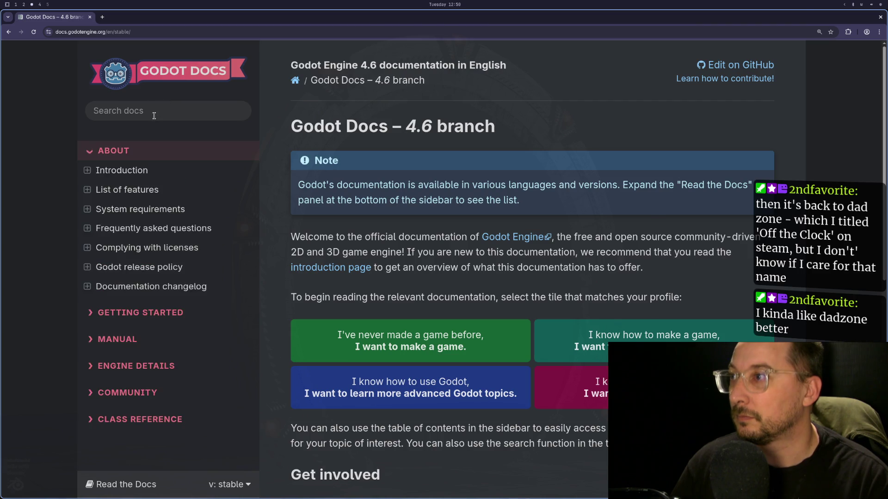
pyautogui.click(171, 106)
# Search the Godot Docs for generic6dof while cross-checking the script and editor.
pyautogui.write('6d')
pyautogui.write('o')
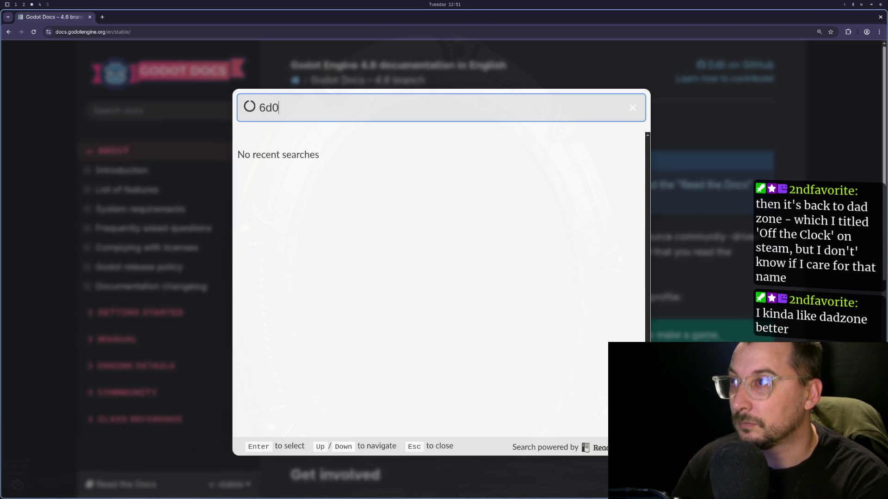
pyautogui.write('f')
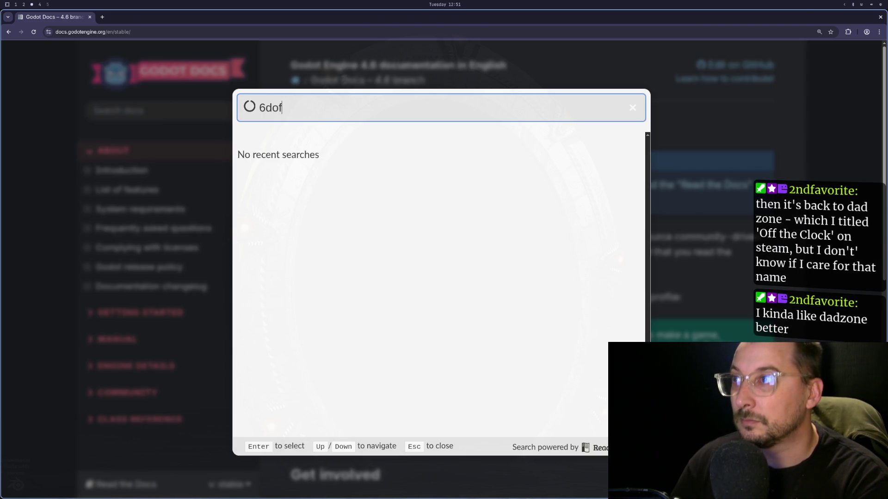
pyautogui.press('super+1')
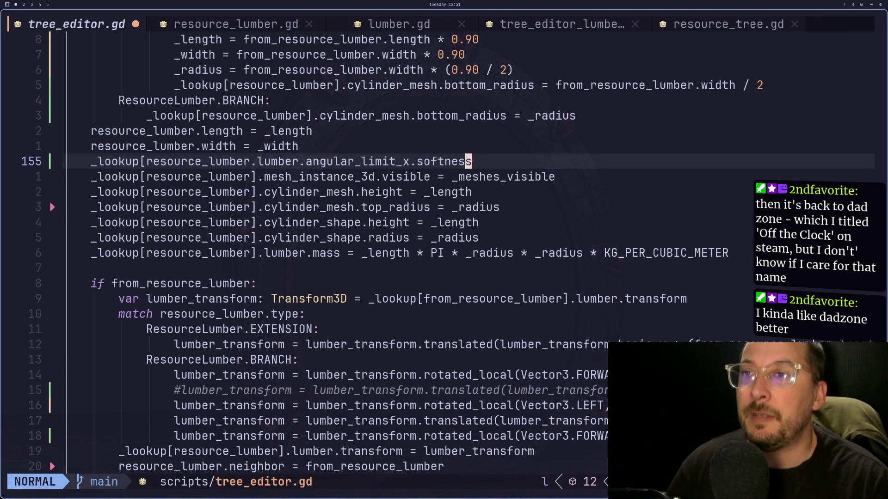
pyautogui.press('super+2')
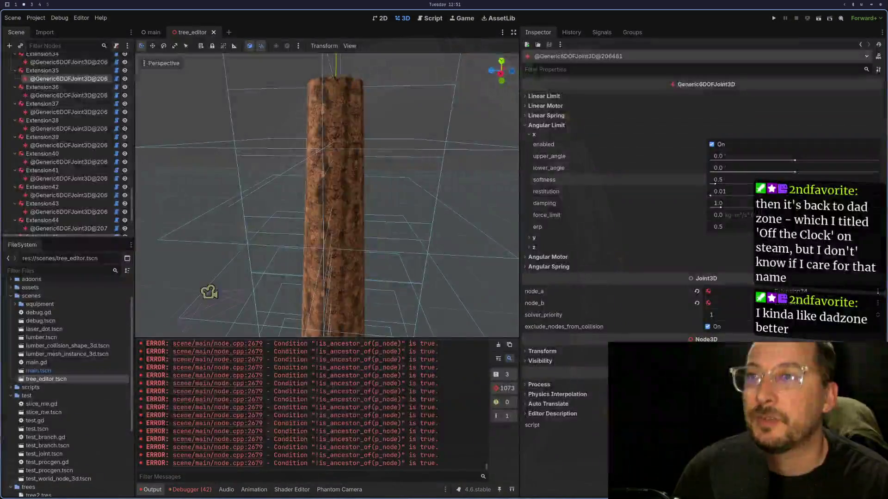
pyautogui.press('super+1')
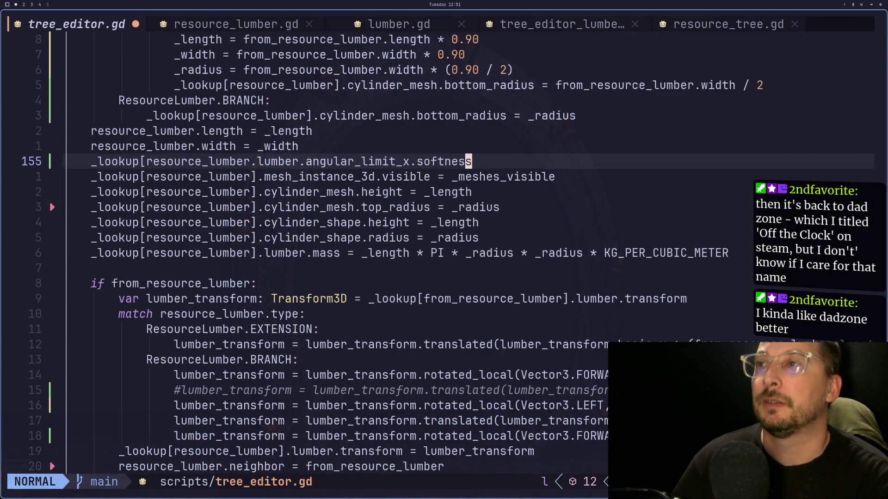
pyautogui.press('super+3')
pyautogui.press('BackSpace')
pyautogui.press('BackSpace')
pyautogui.press('BackSpace')
pyautogui.write('generic')
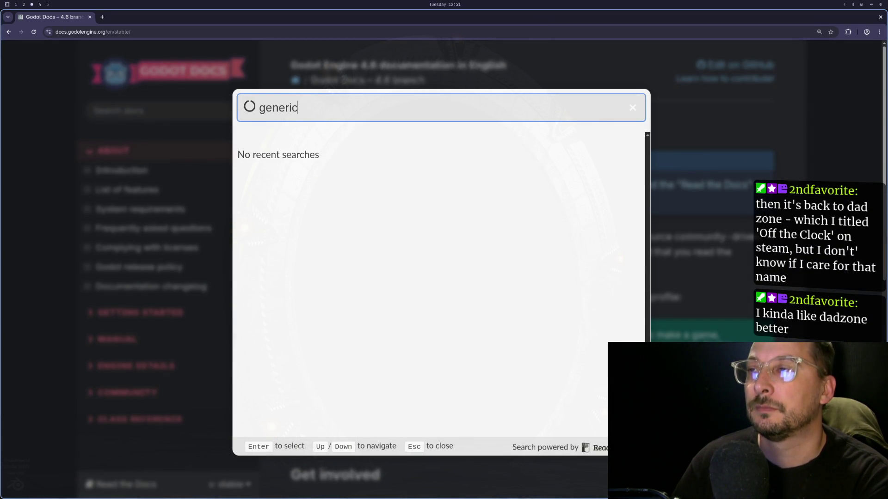
pyautogui.write('5')
pyautogui.press('BackSpace')
pyautogui.write('6dof')
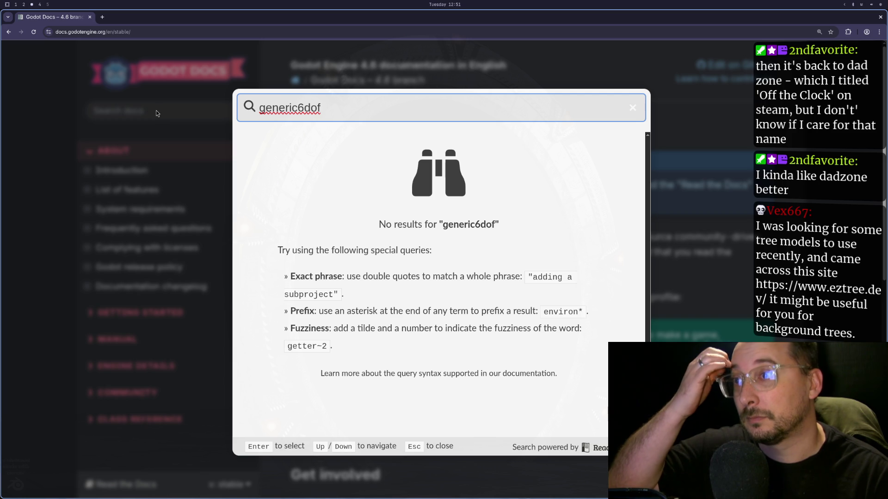
# Trim the docs query to 'generic', scroll the results, then close the tab.
pyautogui.press('super+1')
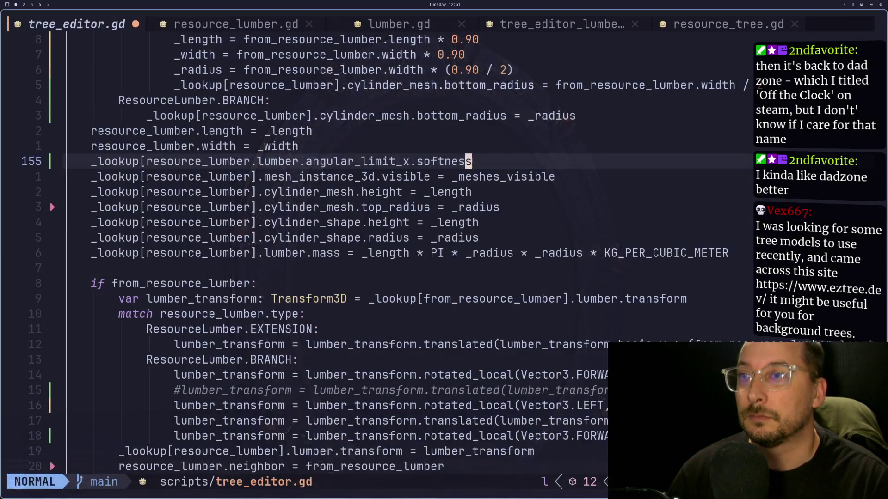
pyautogui.press('super+2')
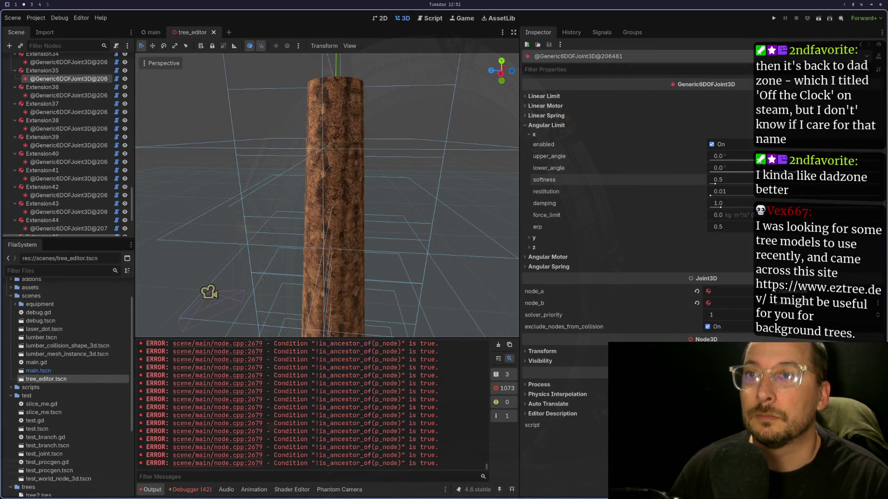
pyautogui.press('super+1')
pyautogui.press('super+2')
pyautogui.press('super+3')
pyautogui.press('BackSpace')
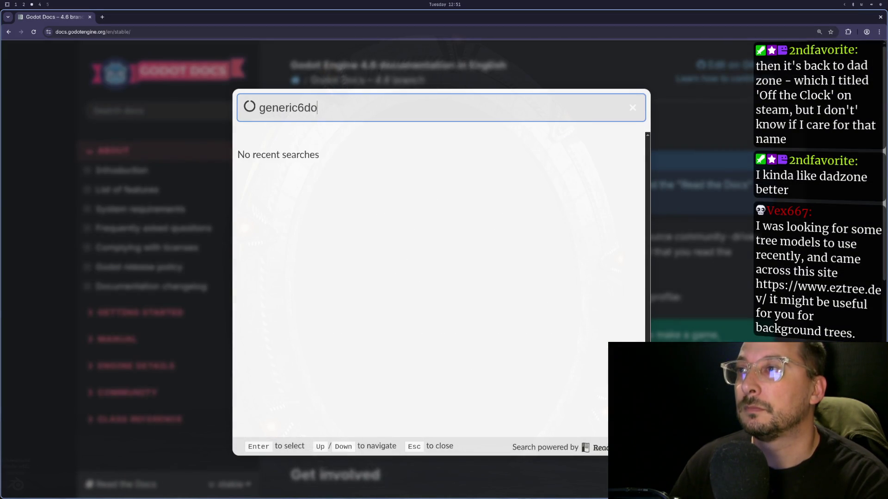
pyautogui.press('BackSpace')
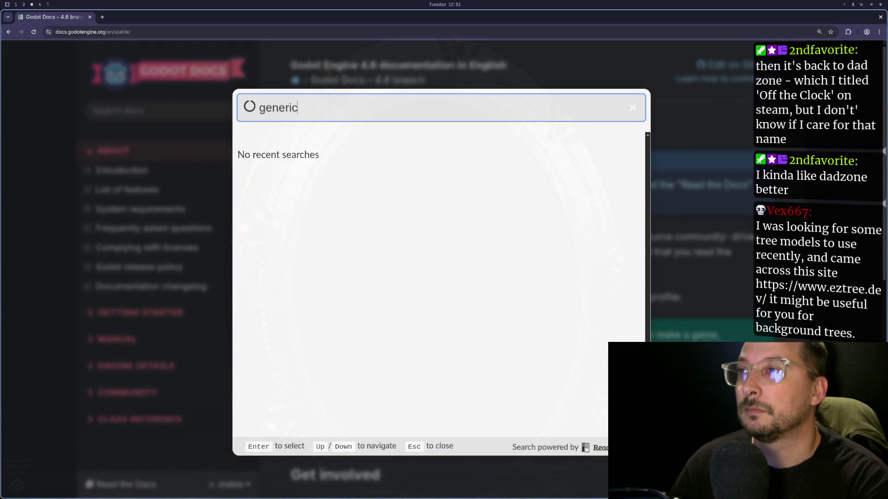
pyautogui.scroll(-1, 174, 189)
pyautogui.scroll(-2, 174, 189)
pyautogui.scroll(-12, 347, 214)
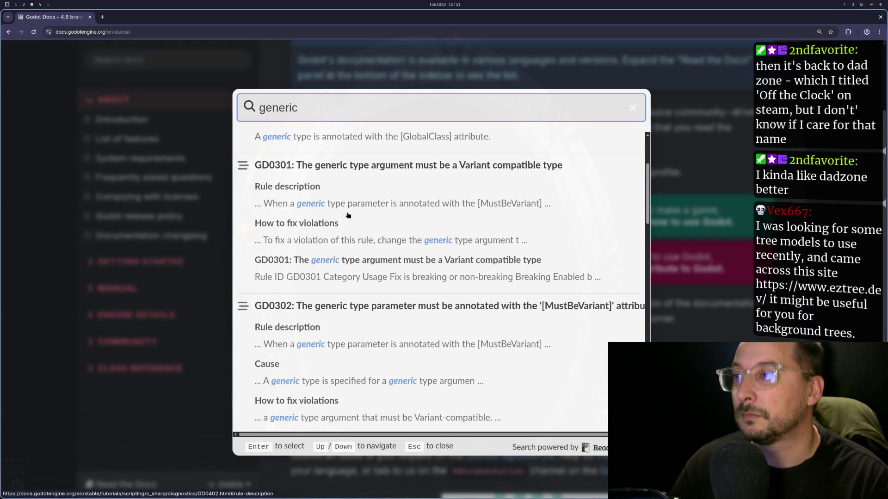
pyautogui.scroll(-10, 348, 214)
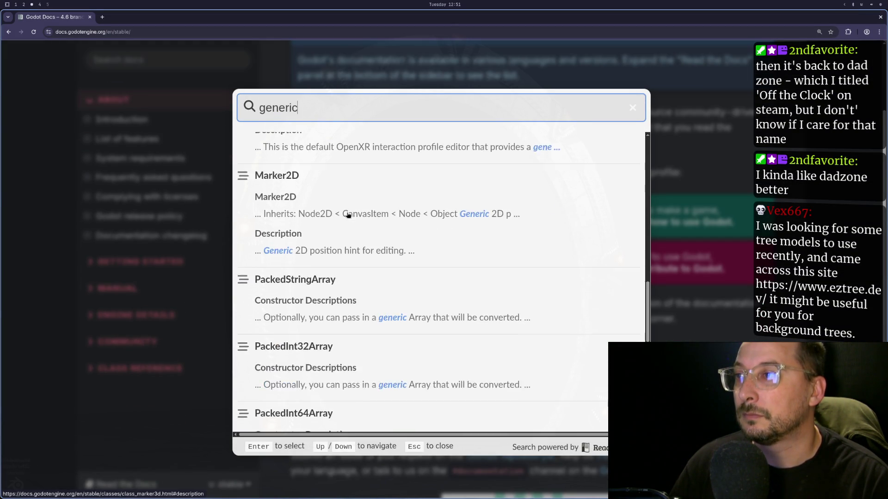
pyautogui.hotkey('ctrl', 'w')
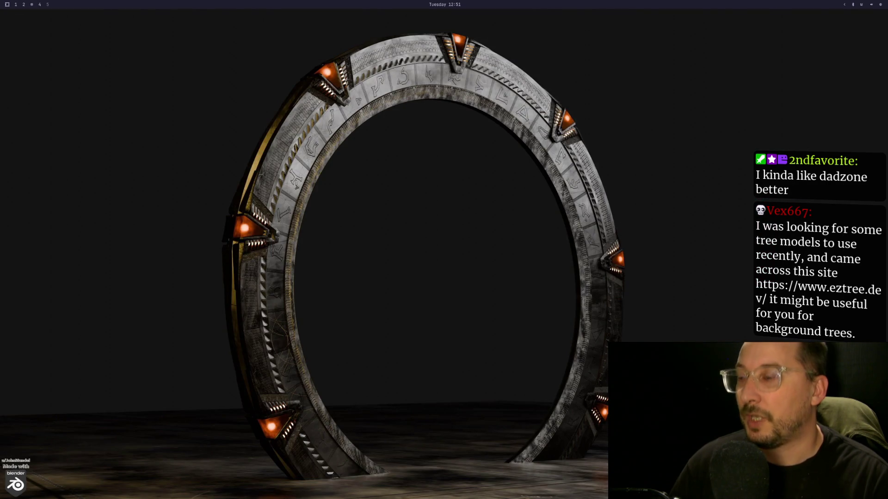
# In a new browser window, Google 'godot generic 6dof joint 3d'.
pyautogui.press('super+space')
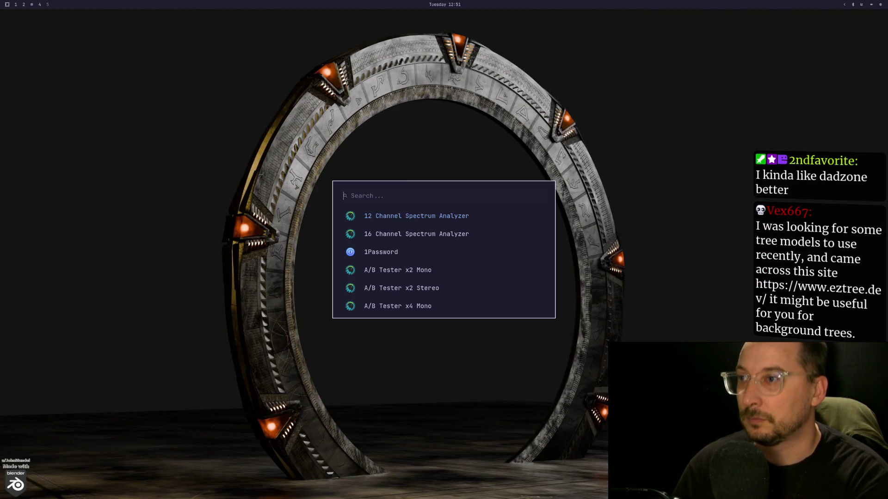
pyautogui.press('super+shift+b')
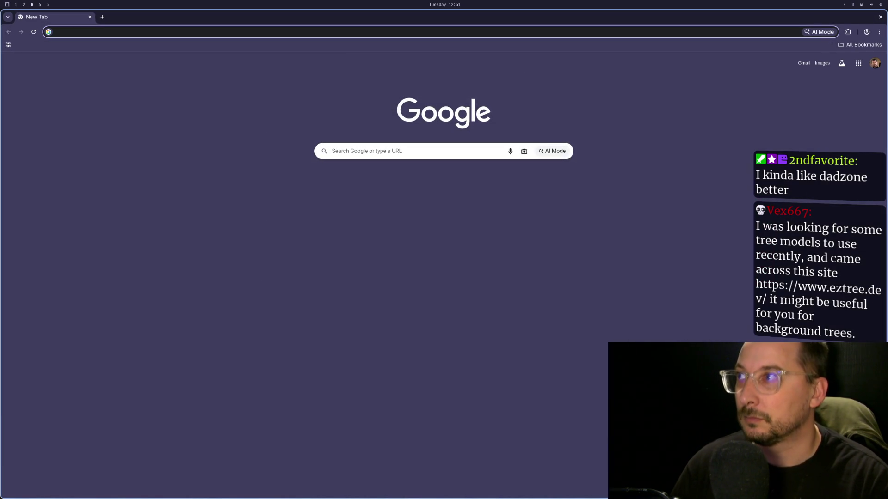
pyautogui.write('godot generic 6')
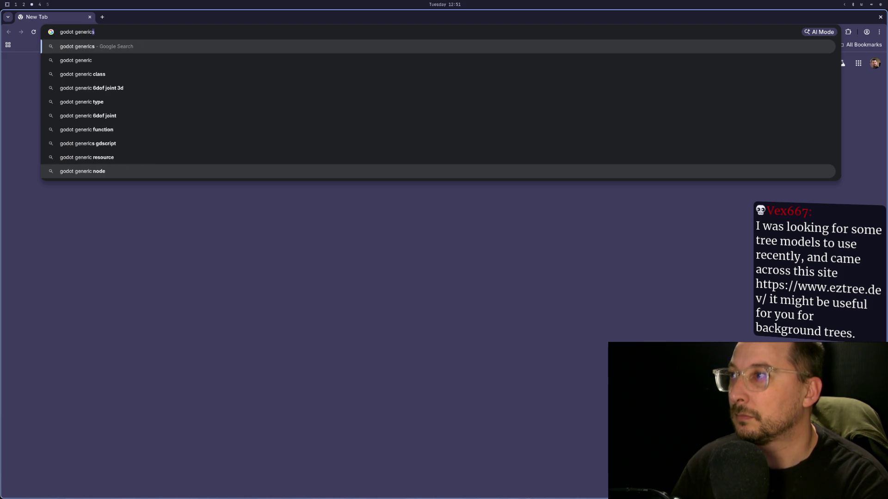
pyautogui.write('d')
pyautogui.press('Down')
pyautogui.press('Return')
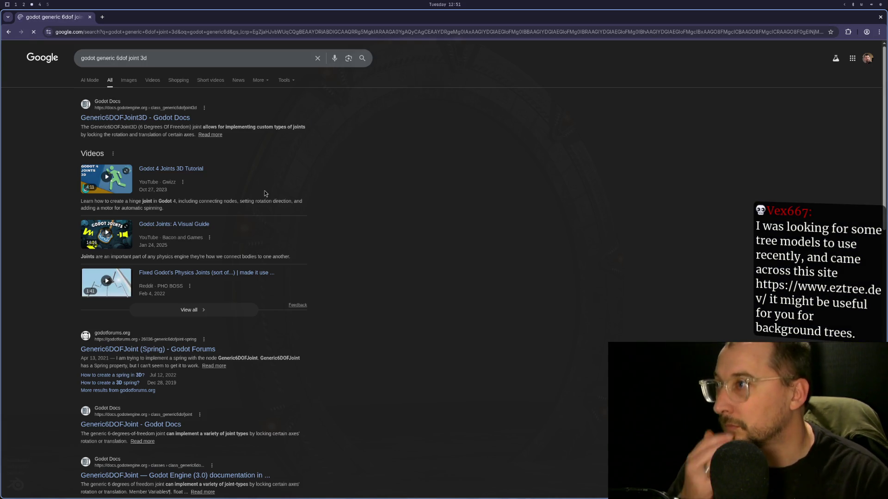
# Open the Generic6DOFJoint3D class reference and select set_param_x in its Methods table.
pyautogui.click(117, 122)
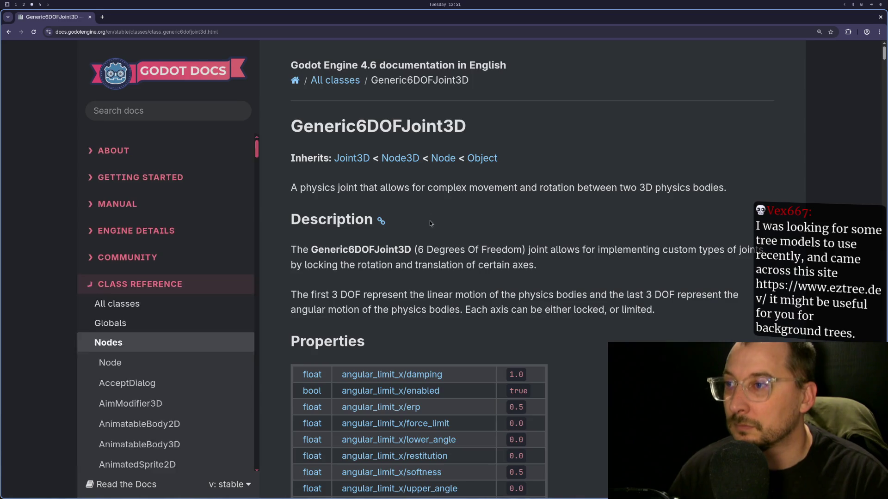
pyautogui.scroll(-15, 429, 221)
pyautogui.scroll(-20, 443, 247)
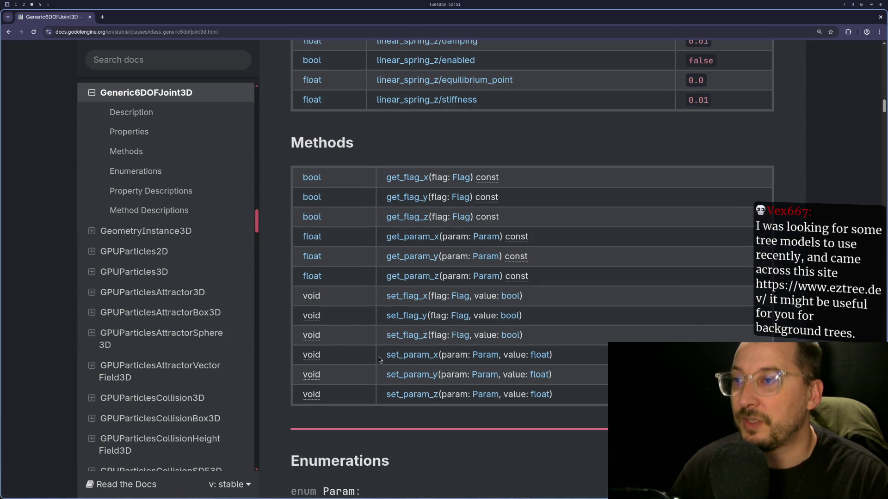
pyautogui.moveTo(384, 355); pyautogui.dragTo(438, 359)
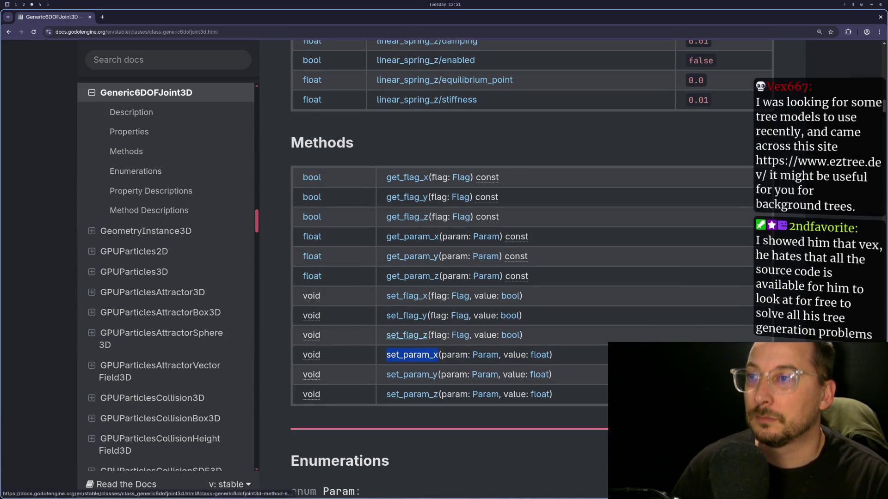
pyautogui.press('super+1')
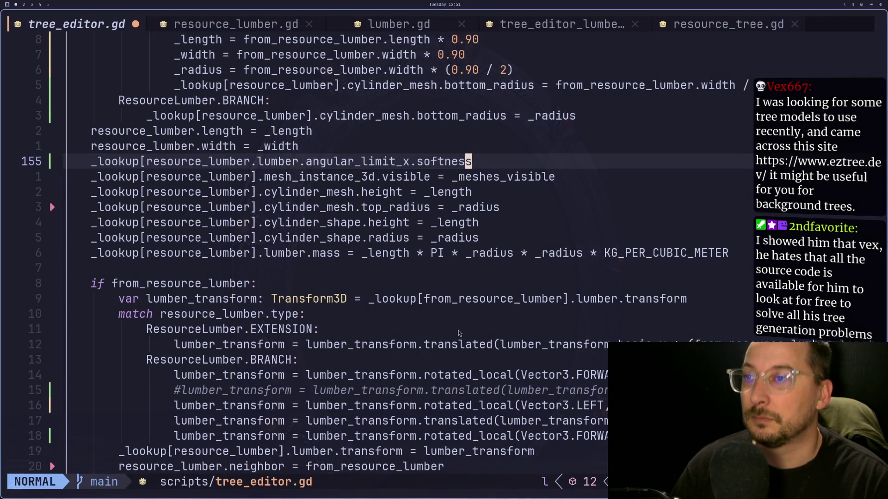
# Replace the softness property on line 155 with a set_param_x() call.
pyautogui.press('x')
pyautogui.press('a')
pyautogui.press('BackSpace')
pyautogui.press('BackSpace')
pyautogui.press('BackSpace')
pyautogui.press('Escape')
pyautogui.write('para')
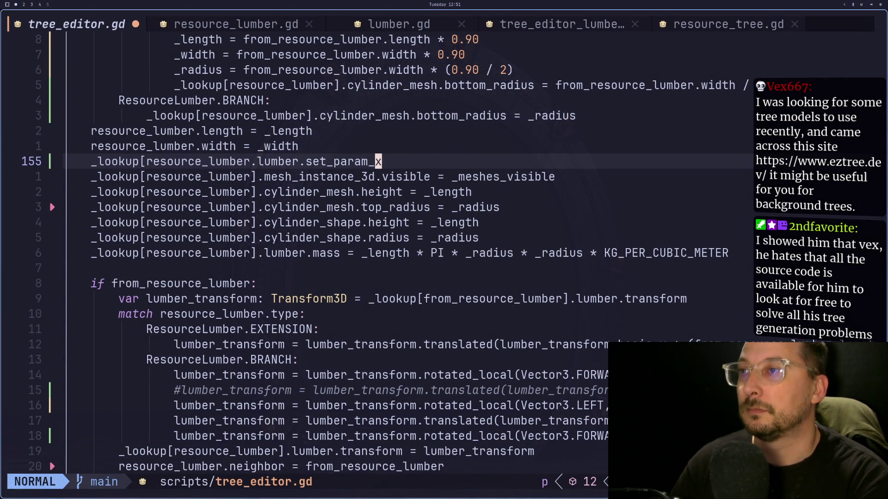
pyautogui.write(')')
pyautogui.press('Escape')
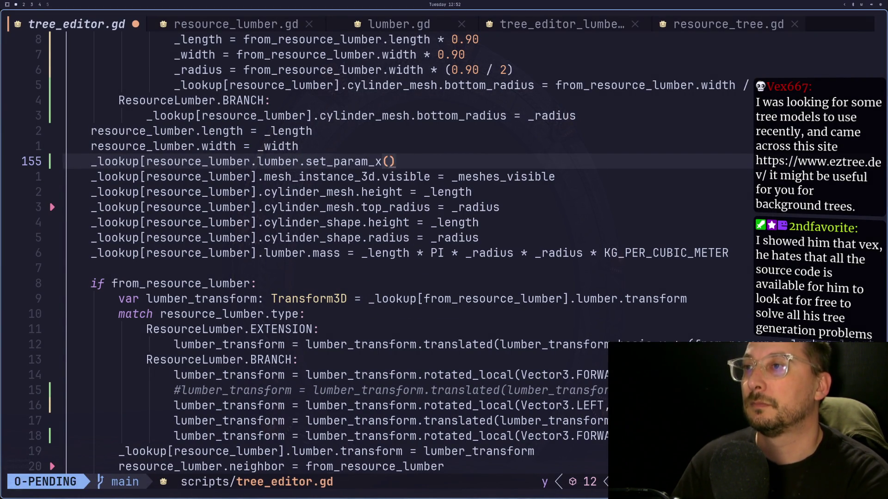
# Duplicate the set_param_x line into set_param_y and set_param_z lines (156–157).
pyautogui.press('y')
pyautogui.press('y')
pyautogui.press('p')
pyautogui.press('p')
pyautogui.press('k')
pyautogui.press('w')
pyautogui.press('w')
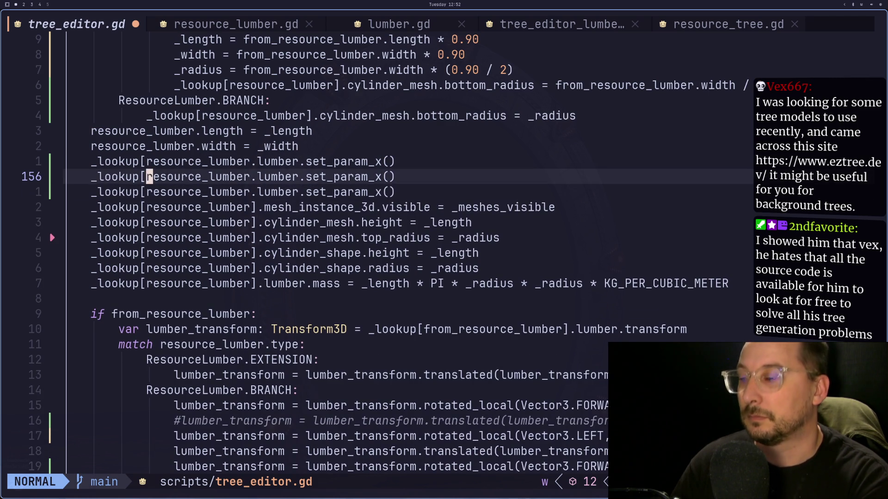
pyautogui.write('fx')
pyautogui.write('sy')
pyautogui.press('Escape')
pyautogui.press('j')
pyautogui.press('a')
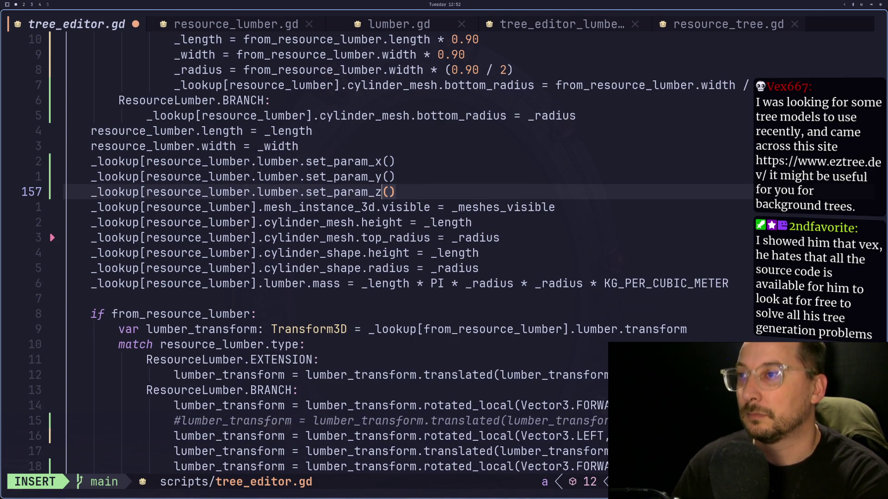
pyautogui.press('Escape')
# Jump to the Param enum on the Generic6DOFJoint3D docs page.
pyautogui.press('super+2')
pyautogui.press('super+3')
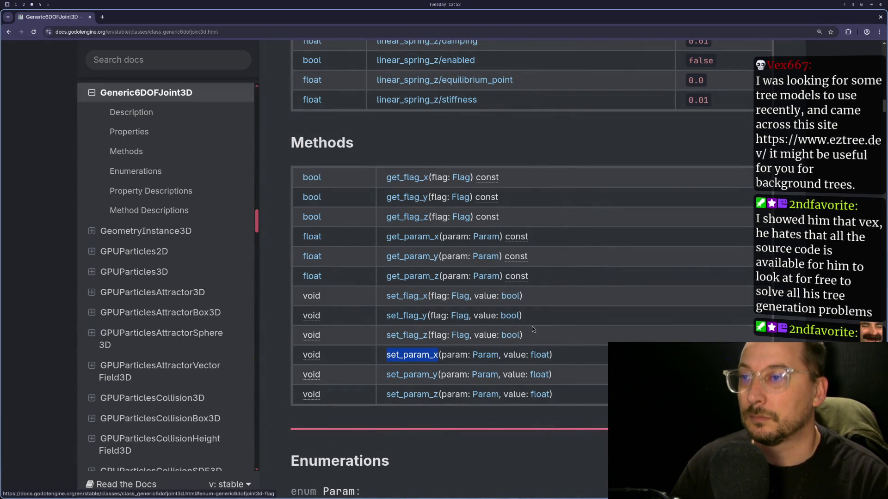
pyautogui.click(486, 355)
pyautogui.press('super+2')
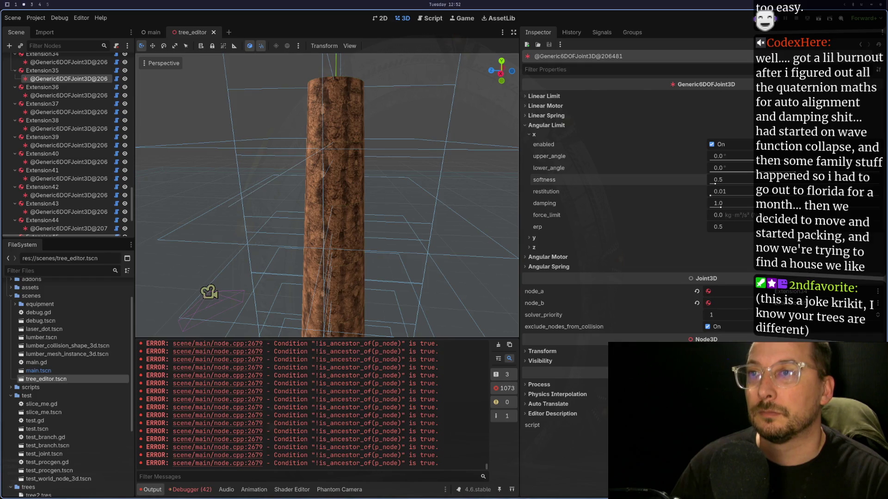
pyautogui.press('super+1')
pyautogui.press('super+2')
pyautogui.press('super+3')
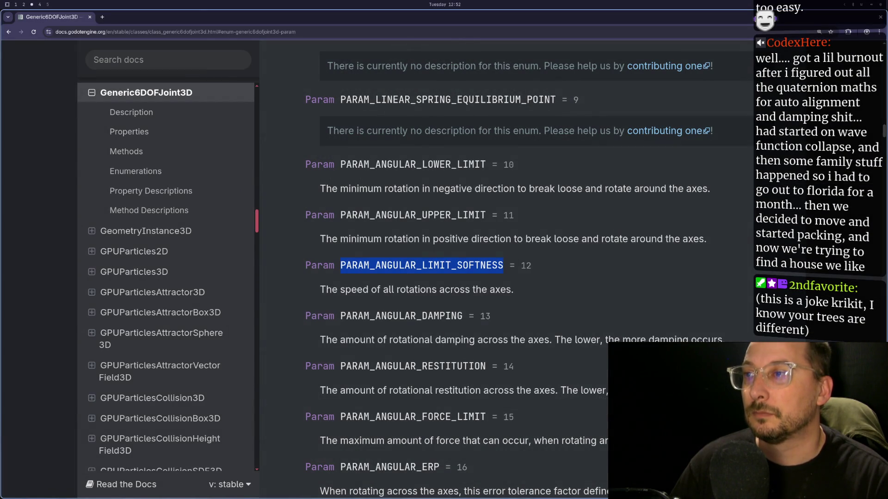
pyautogui.press('super+1')
# Start typing a Generic6DOFJoint3D argument inside the set_param_z parentheses.
pyautogui.press('l')
pyautogui.write('i')
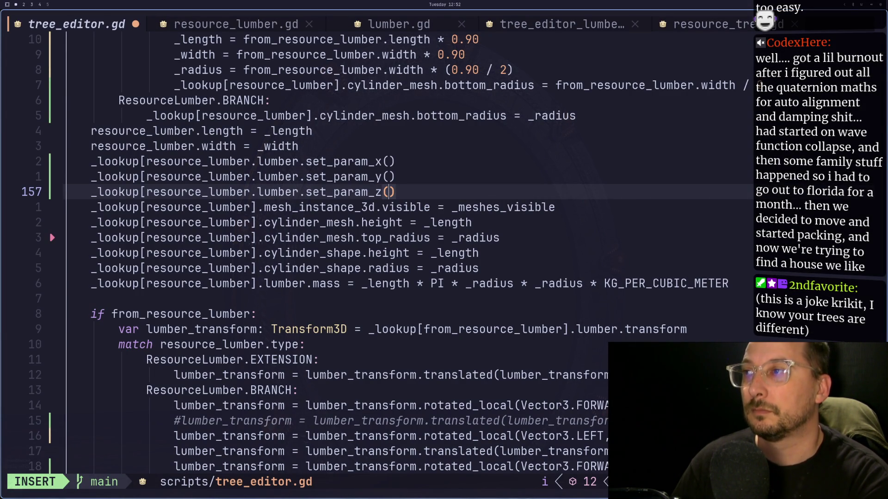
pyautogui.write('Pa')
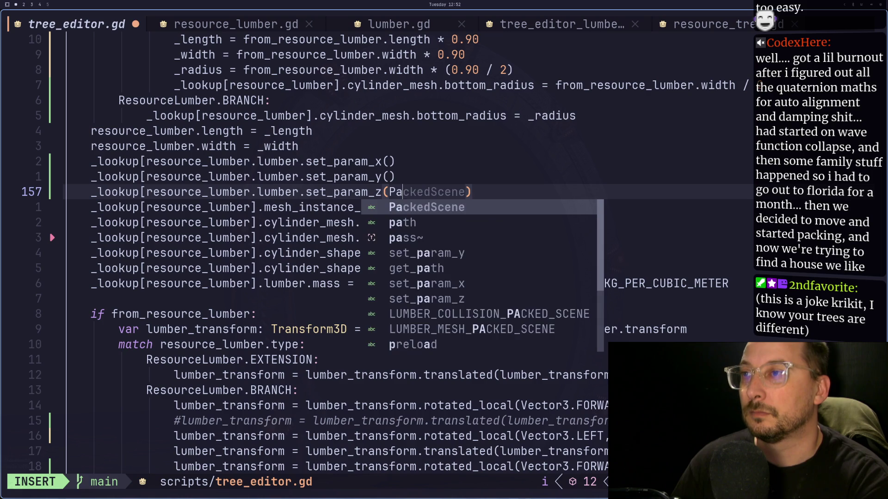
pyautogui.press('BackSpace')
pyautogui.press('BackSpace')
pyautogui.write('Genera')
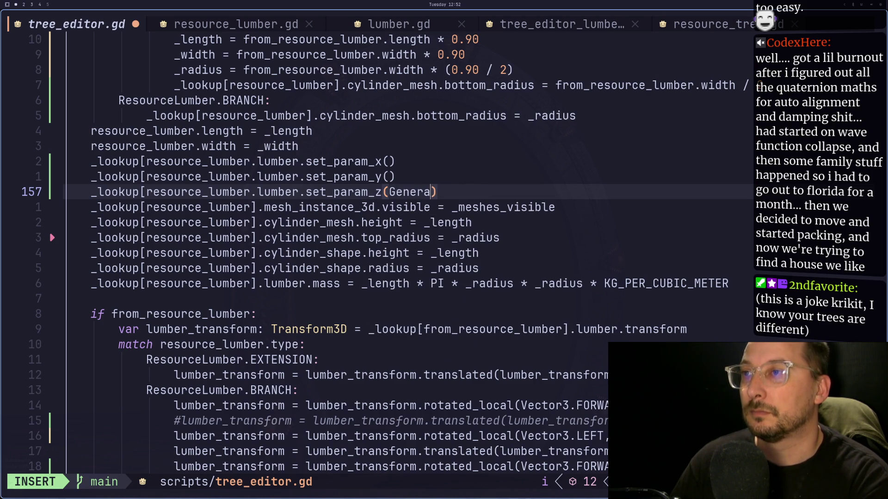
pyautogui.write('5d0')
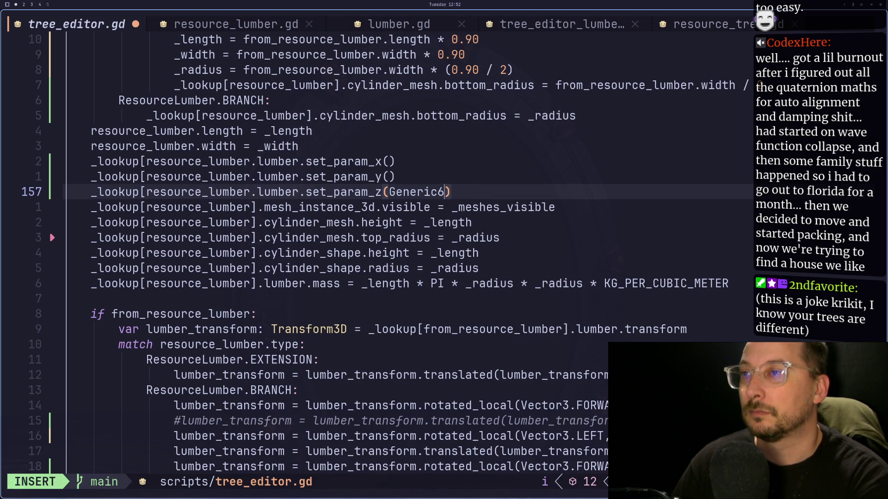
pyautogui.press('BackSpace')
pyautogui.write('OG')
# Copy the Generic6DOFJoint3D class name from the docs title and complete it in set_param_z.
pyautogui.press('super+2')
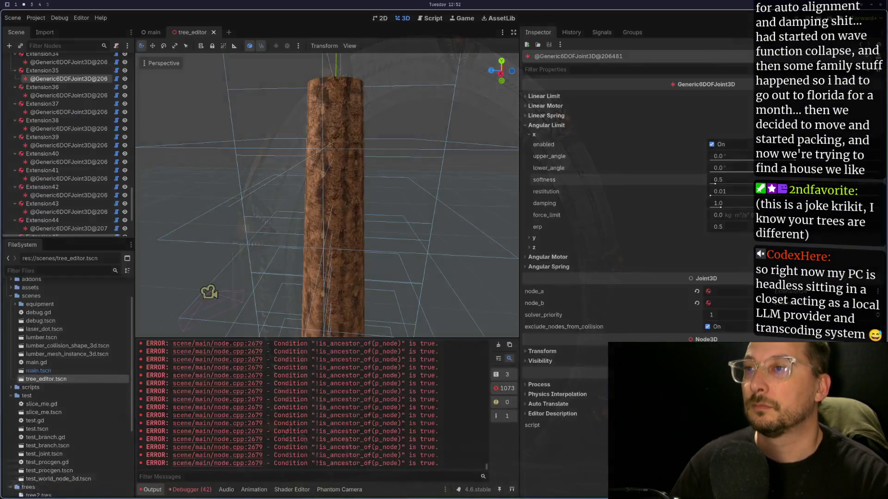
pyautogui.press('super+3')
pyautogui.scroll(10, 437, 131)
pyautogui.scroll(20, 437, 128)
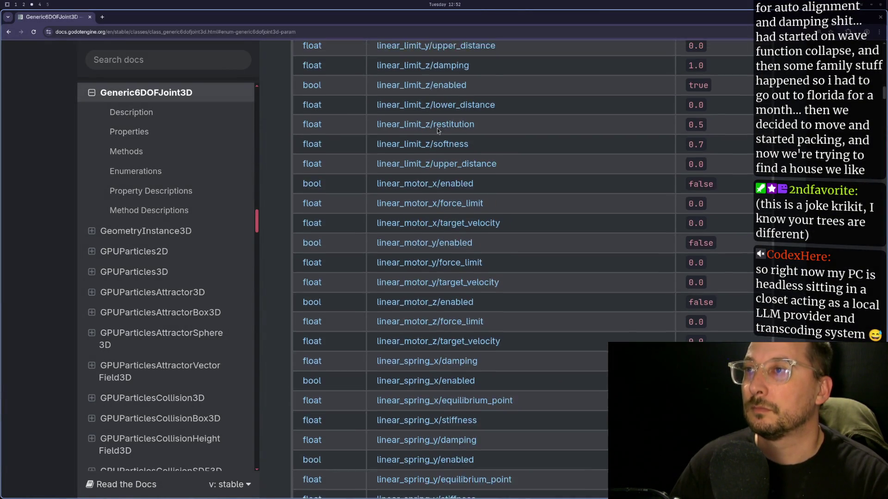
pyautogui.scroll(1, 437, 128)
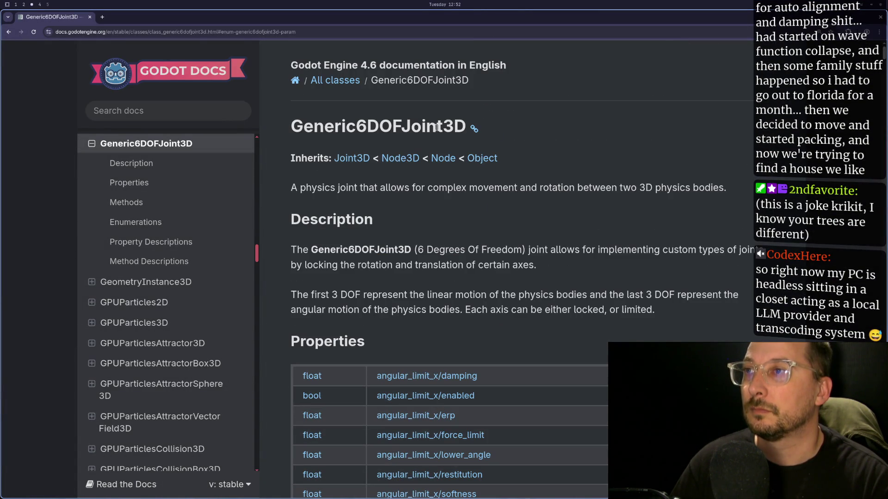
pyautogui.doubleClick(414, 124)
pyautogui.press('super+1')
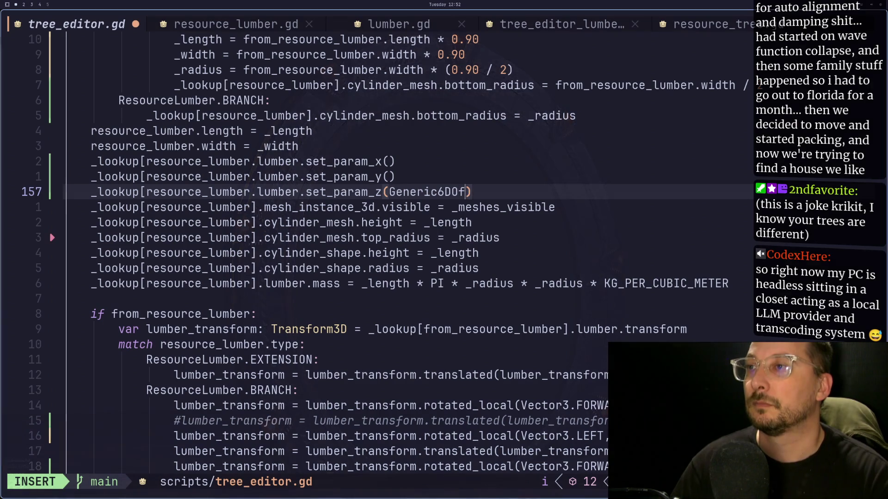
pyautogui.write('G')
pyautogui.press('Escape')
pyautogui.press('space')
pyautogui.press('R')
pyautogui.press('super+2')
pyautogui.press('super+1')
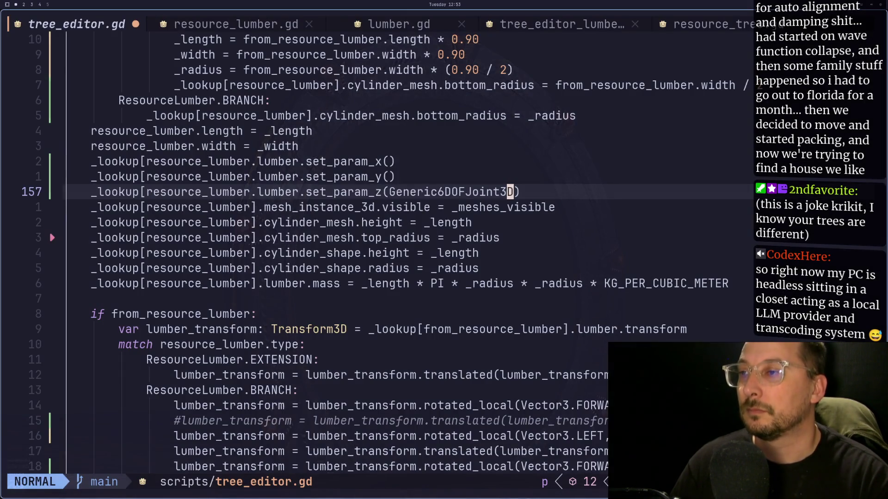
# Replace set_param_z's Generic6DOFJoint3D argument with 'Param' copied from the docs enum.
pyautogui.press('super+2')
pyautogui.press('super+3')
pyautogui.scroll(-5, 424, 228)
pyautogui.scroll(-20, 425, 227)
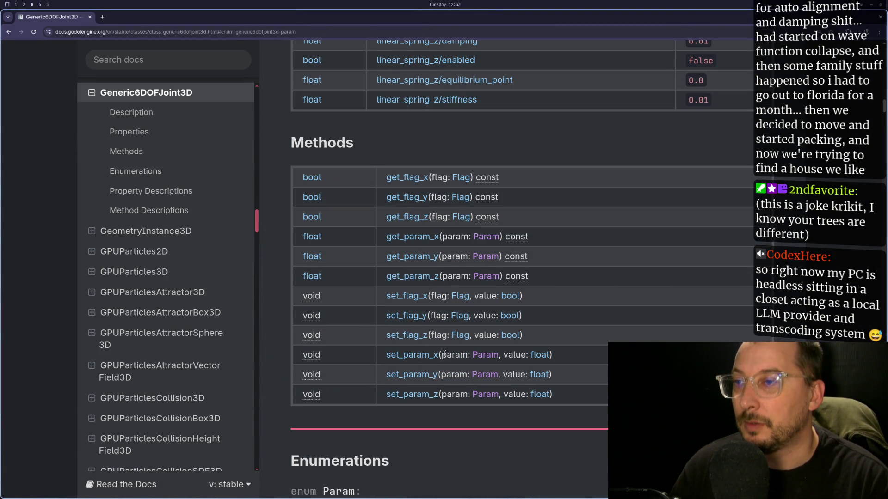
pyautogui.scroll(-10, 488, 357)
pyautogui.scroll(2, 336, 115)
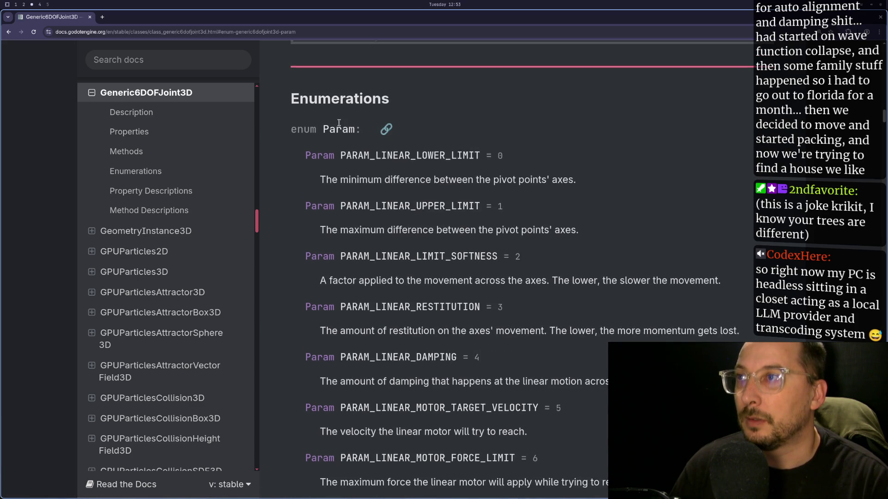
pyautogui.doubleClick(339, 131)
pyautogui.press('super+1')
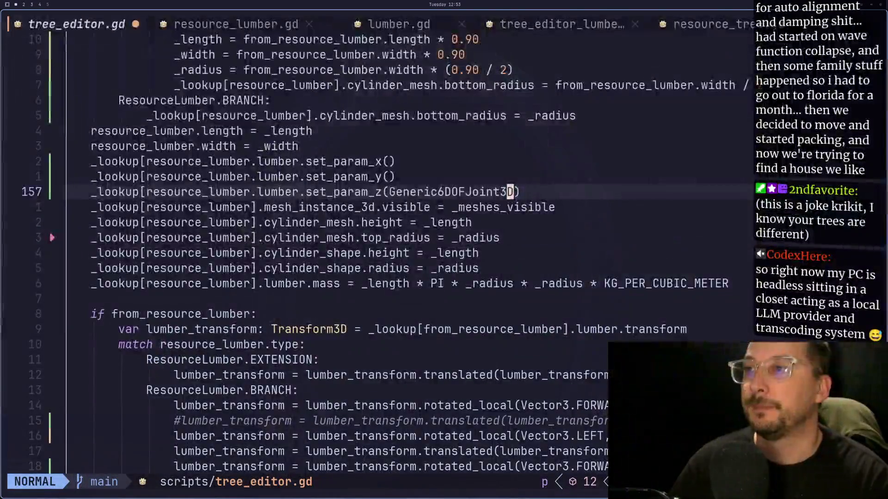
pyautogui.press('BackSpace')
pyautogui.press('BackSpace')
pyautogui.press('BackSpace')
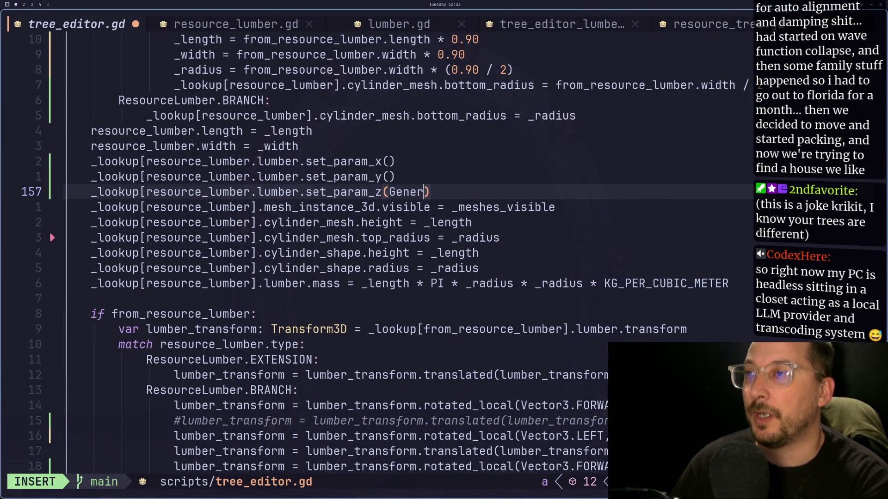
pyautogui.press('BackSpace')
pyautogui.press('BackSpace')
pyautogui.press('Escape')
pyautogui.press('p')
# Find and select PARAM_ANGULAR_LIMIT_SOFTNESS (= 12) in the docs' Param enumeration.
pyautogui.press('super+3')
pyautogui.scroll(-5, 491, 226)
pyautogui.scroll(-12, 490, 226)
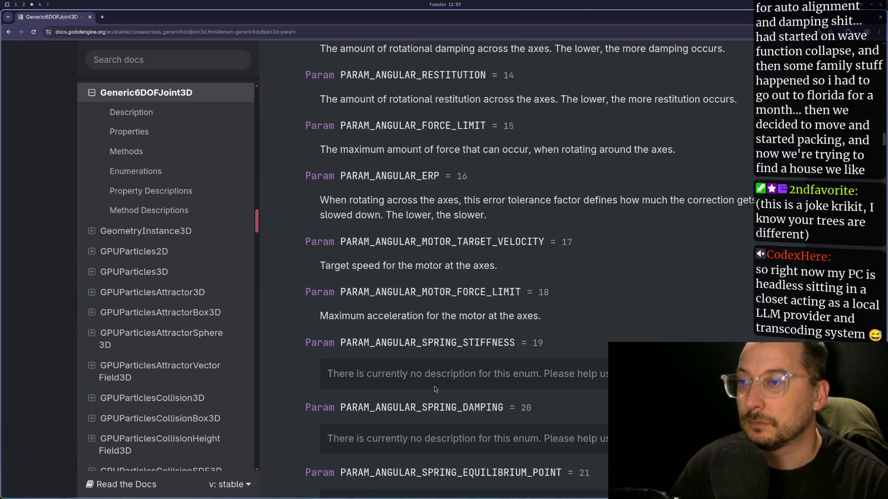
pyautogui.scroll(-3, 435, 387)
pyautogui.scroll(3, 434, 386)
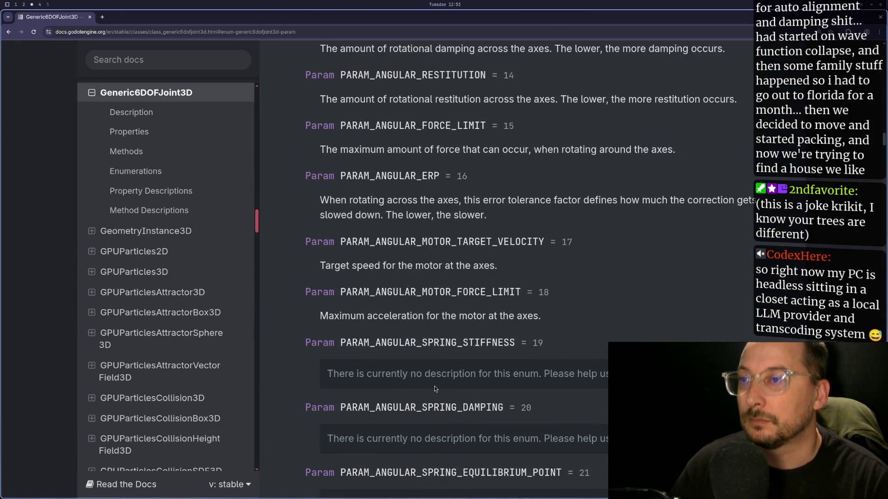
pyautogui.scroll(1, 434, 386)
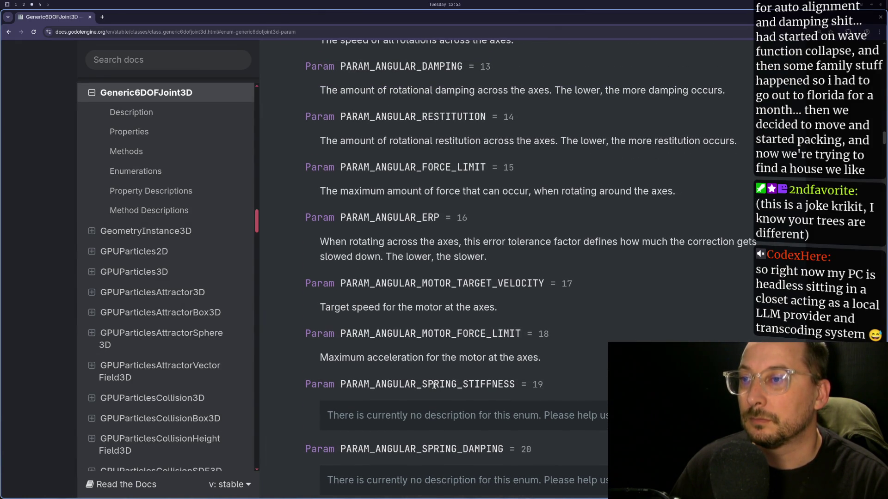
pyautogui.scroll(4, 434, 386)
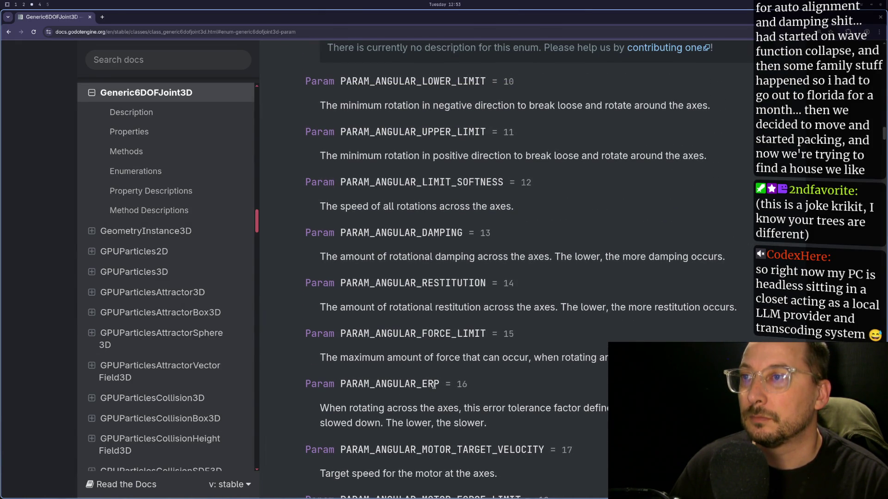
pyautogui.doubleClick(427, 181)
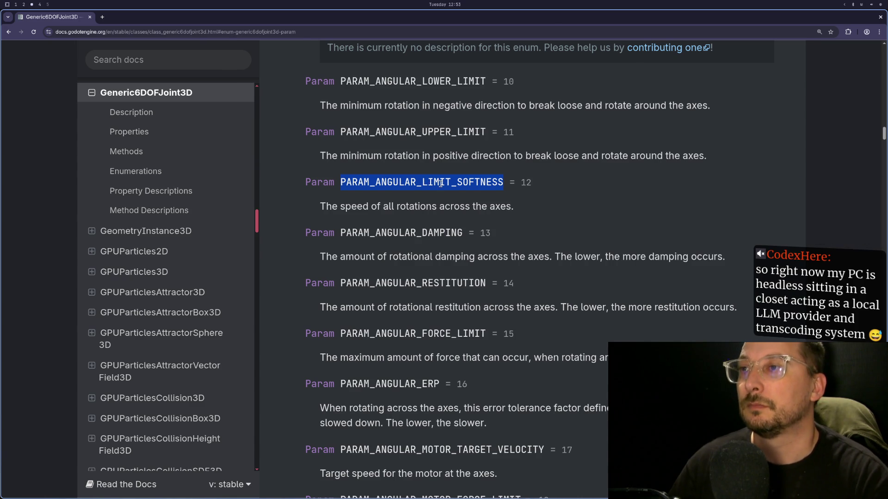
# Complete set_param_z's arguments as Param.PARAM_ANGULAR_LIMIT_SOFTNESS, 0.1.
pyautogui.press('super+1')
pyautogui.write('am.')
pyautogui.press('Escape')
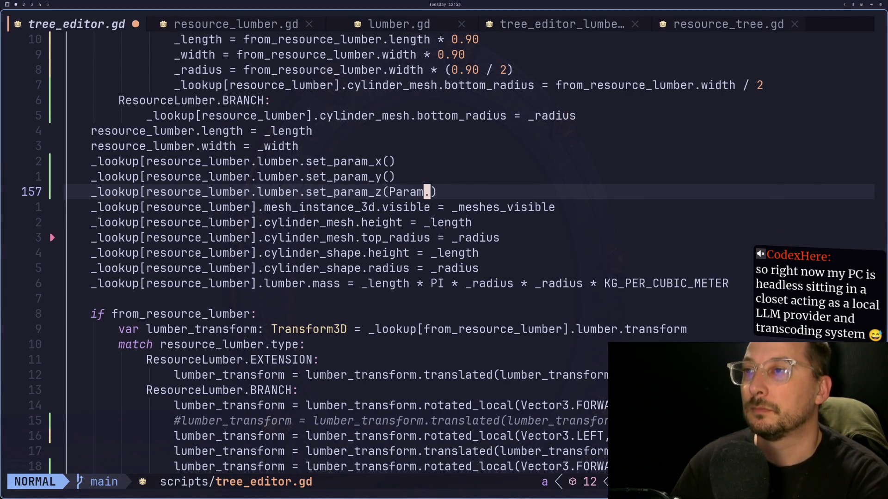
pyautogui.write('p')
pyautogui.write('a, 01')
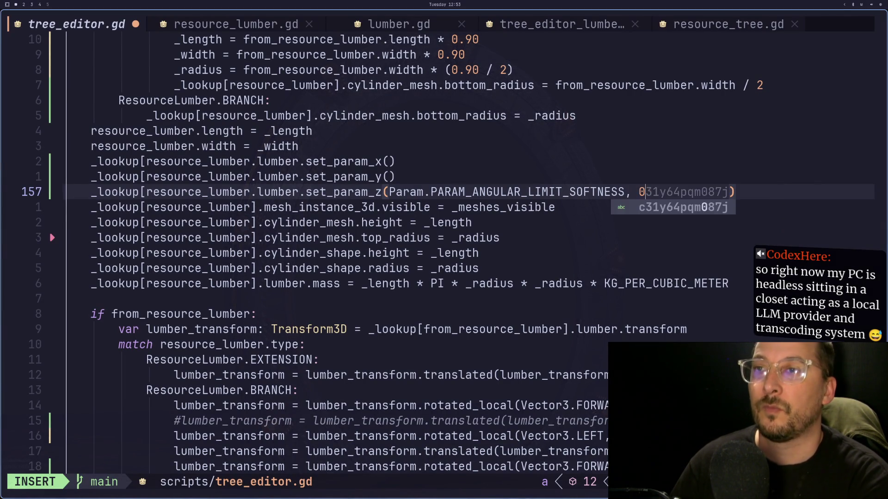
pyautogui.write('.1')
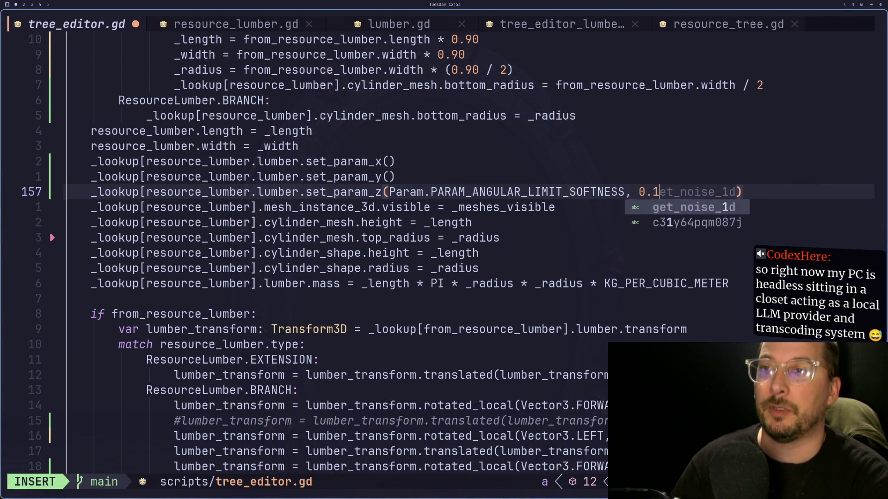
pyautogui.press('Escape')
# Visually select and yank the 'Param.PARAM_ANGULAR_LIMIT_SOFTNESS, 0.1' argument text.
pyautogui.press('b')
pyautogui.press('b')
pyautogui.press('b')
pyautogui.press('h')
pyautogui.press('h')
pyautogui.press('h')
pyautogui.press('v')
pyautogui.press('1')
pyautogui.press('3')
pyautogui.press('l')
pyautogui.press('l')
pyautogui.press('l')
pyautogui.press('l')
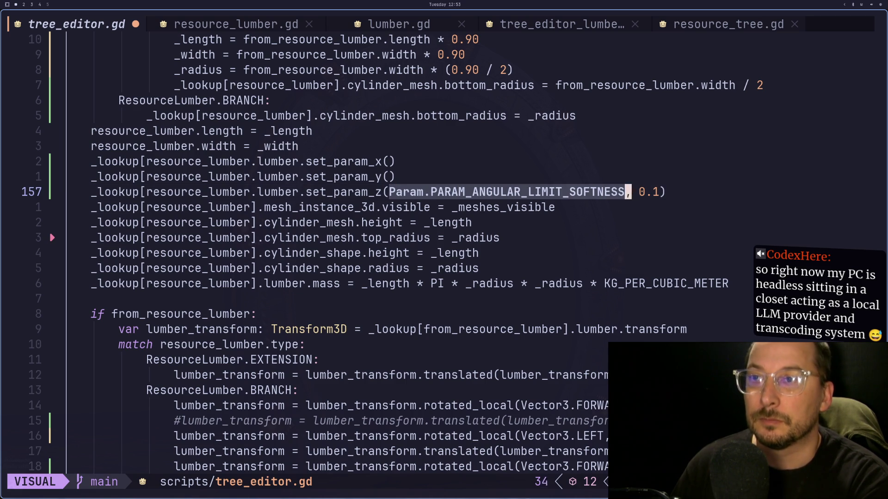
pyautogui.press('y')
pyautogui.press('g')
# Paste the softness argument inside the set_param_y parentheses.
pyautogui.press('k')
pyautogui.press('P')
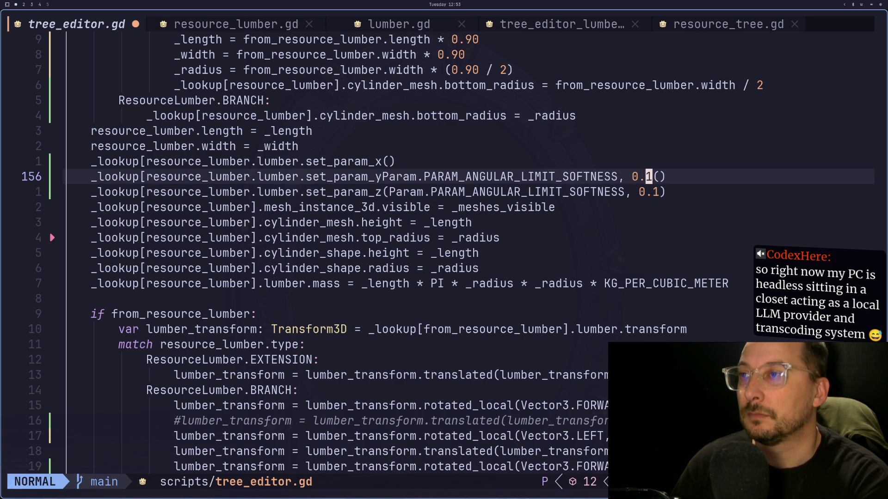
pyautogui.press('k')
pyautogui.press('u')
pyautogui.press('l')
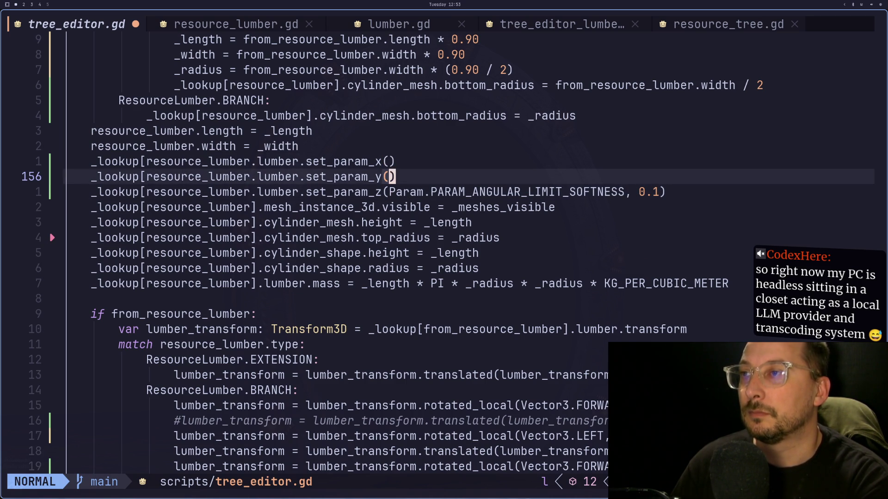
pyautogui.press('P')
pyautogui.press('u')
pyautogui.press('P')
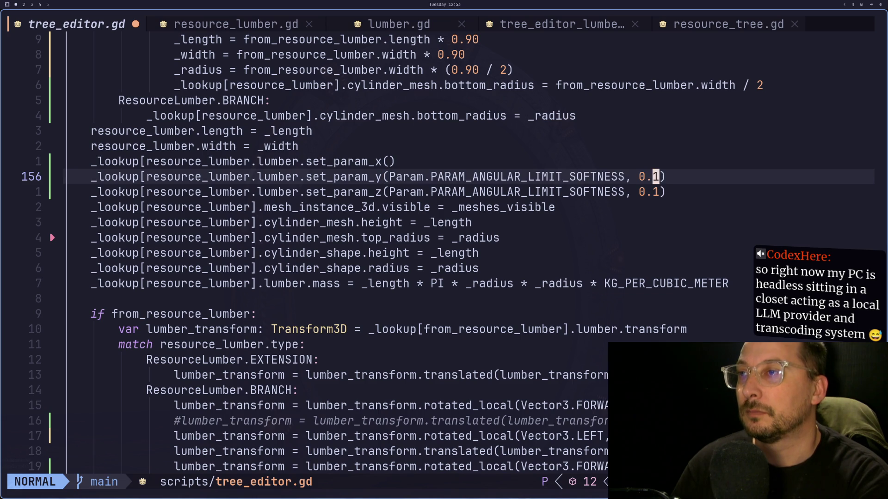
# Paste the argument into set_param_x and save tree_editor.gd with :w.
pyautogui.press('g')
pyautogui.press('k')
pyautogui.write('P:w')
pyautogui.press('Return')
pyautogui.press('super+2')
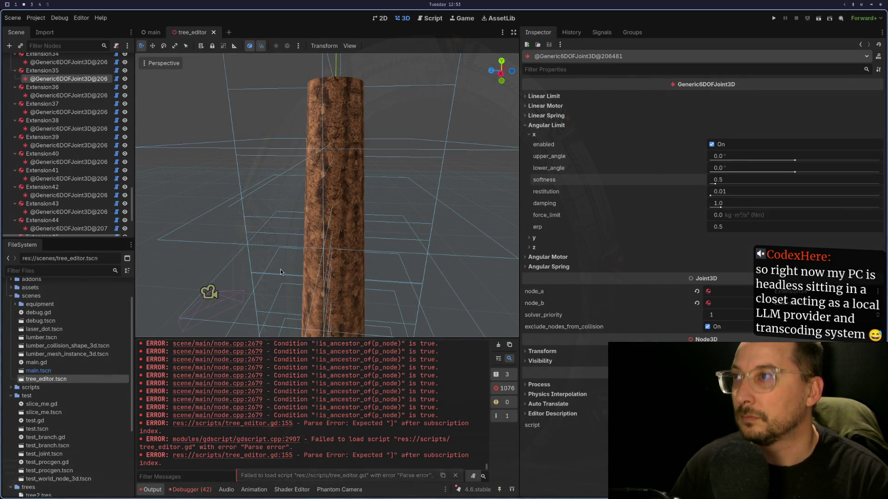
pyautogui.press('super+1')
# Add the missing ']' after resource_lumber on line 155.
pyautogui.press('j')
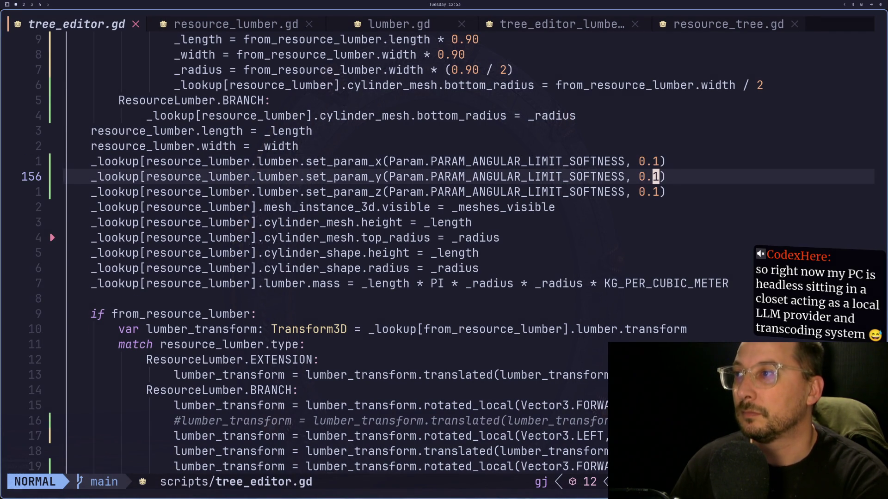
pyautogui.press('k')
pyautogui.press('b')
pyautogui.press('b')
pyautogui.press('b')
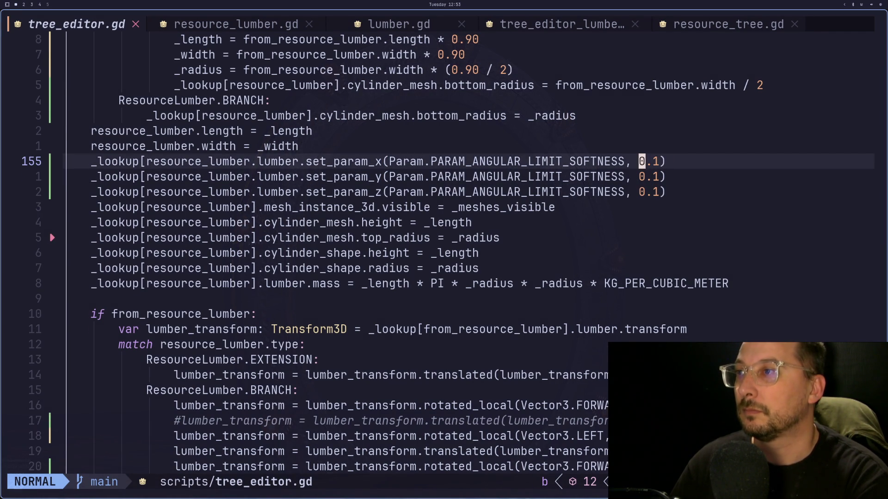
pyautogui.press('^')
pyautogui.press('f')
pyautogui.press('l')
pyautogui.press('f')
pyautogui.press('l')
pyautogui.press('f')
pyautogui.press('l')
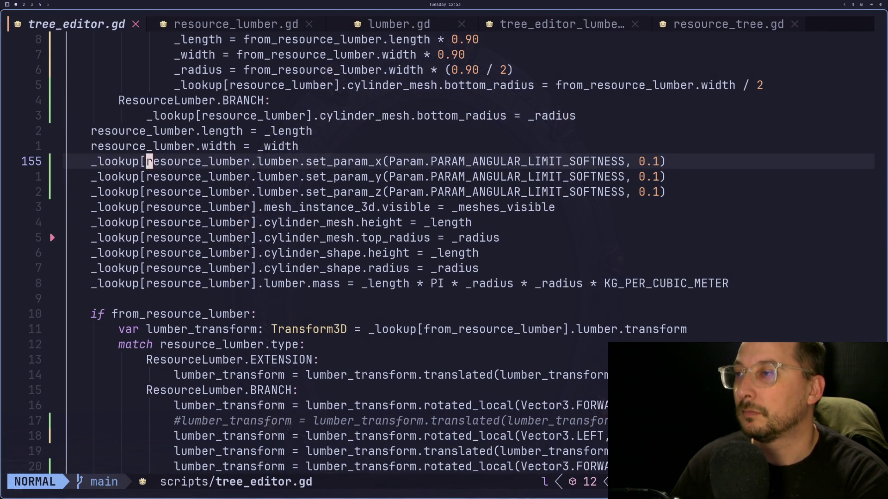
pyautogui.write('hi')
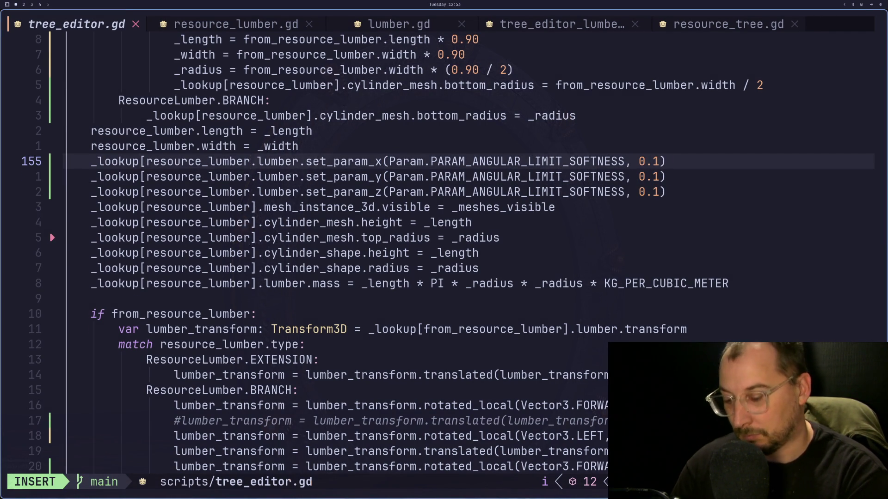
pyautogui.write(']')
pyautogui.press('Escape')
# Add the closing ']' after resource_lumber on lines 156 and 157.
pyautogui.press('j')
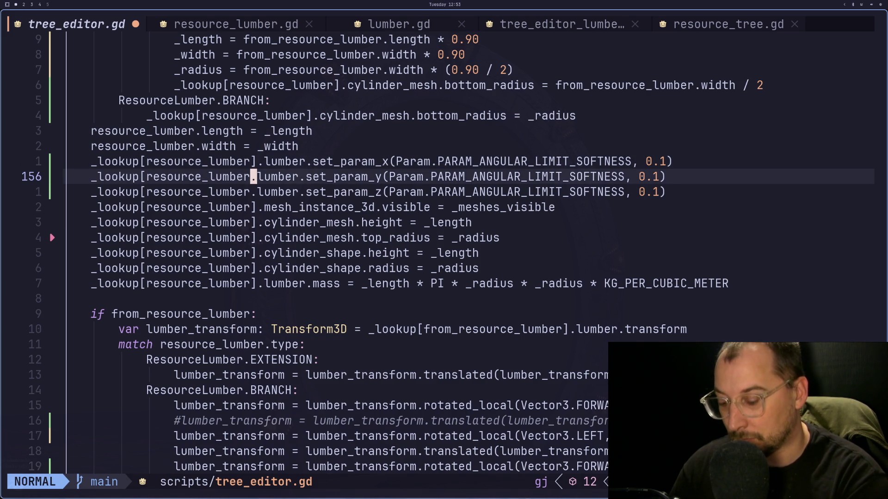
pyautogui.write('i]')
pyautogui.press('Escape')
pyautogui.press('a')
pyautogui.press('BackSpace')
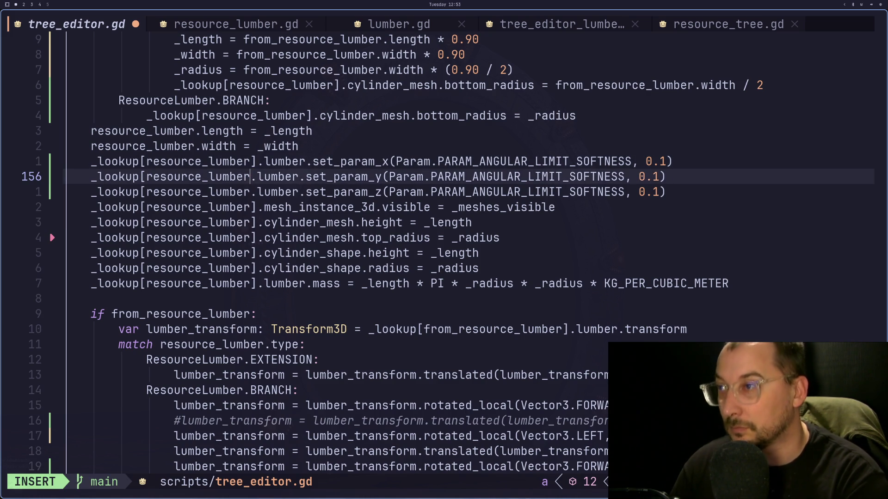
pyautogui.press('Escape')
pyautogui.press('a')
pyautogui.press('Escape')
pyautogui.write('li]')
pyautogui.press('Escape')
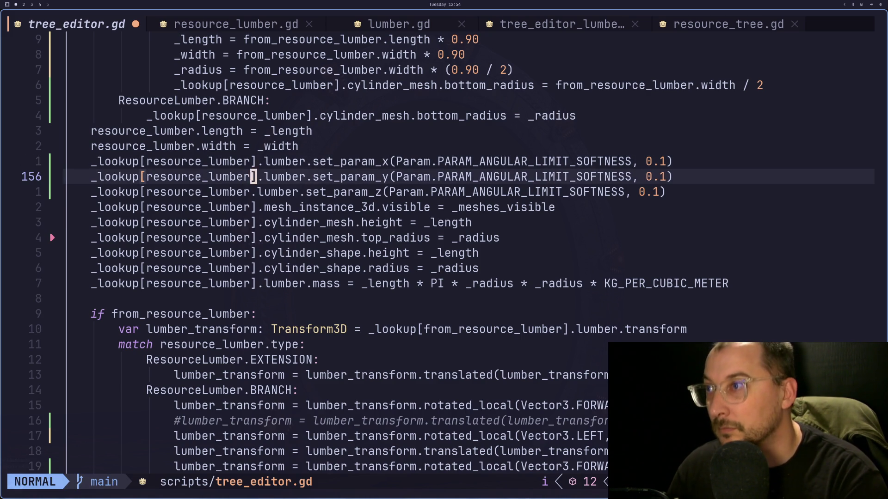
pyautogui.write('ja')
pyautogui.write(']')
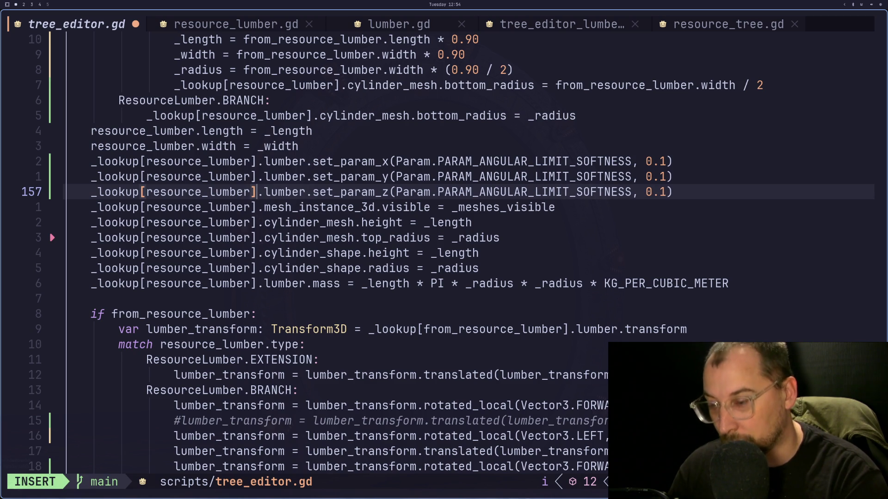
pyautogui.press('Escape')
# Save tree_editor.gd with :w and check Godot's reported script errors.
pyautogui.write(':w')
pyautogui.press('Return')
pyautogui.press('super+2')
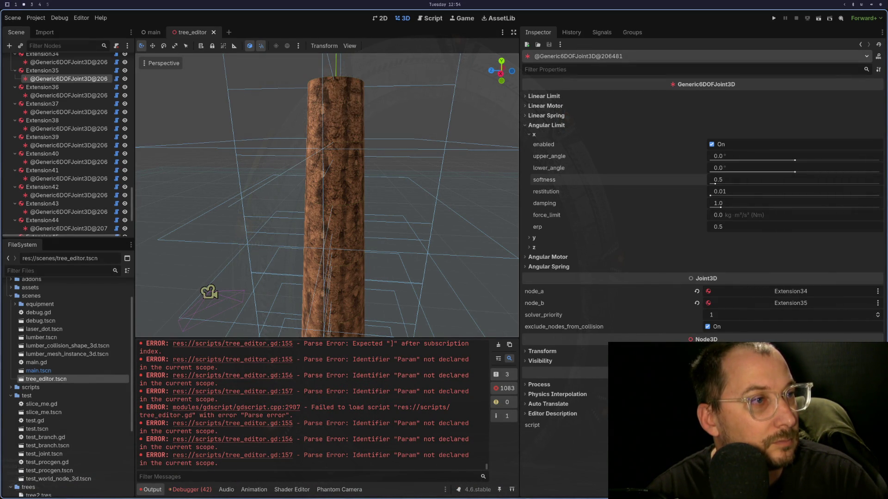
pyautogui.press('super+4')
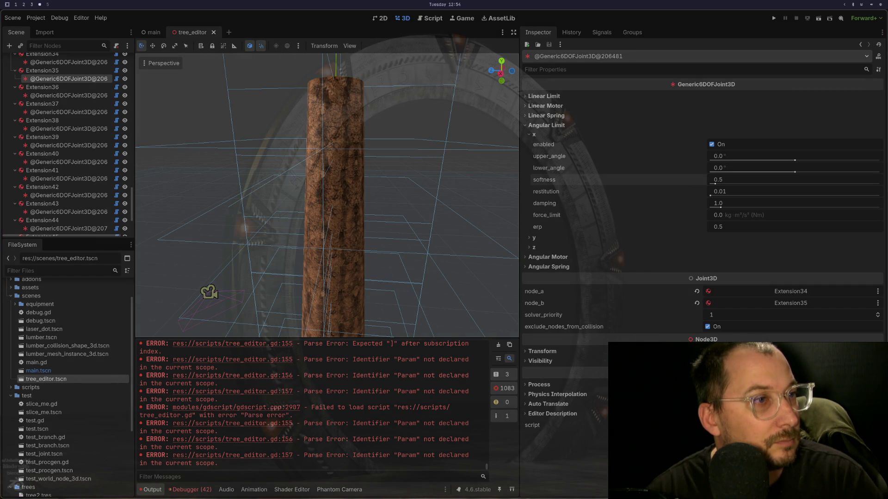
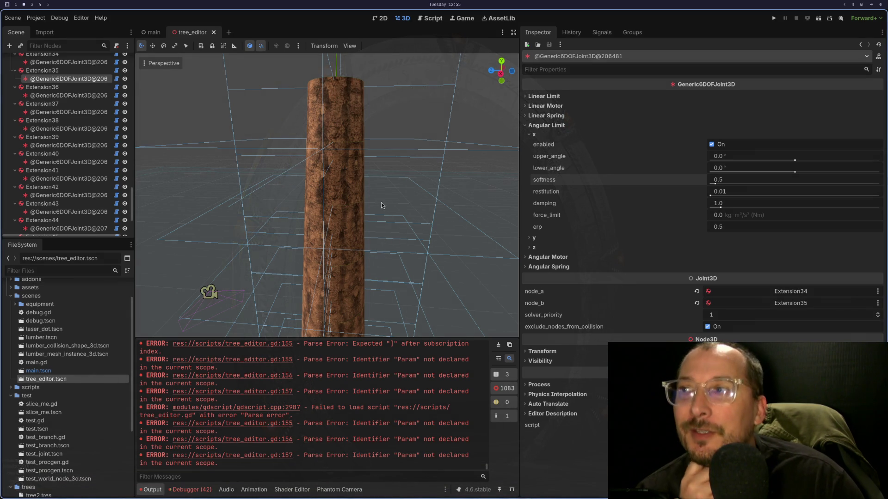
# Compare the tree_editor.gd script with the tree_editor scene in Godot.
pyautogui.scroll(-5, 397, 219)
pyautogui.press('super+1')
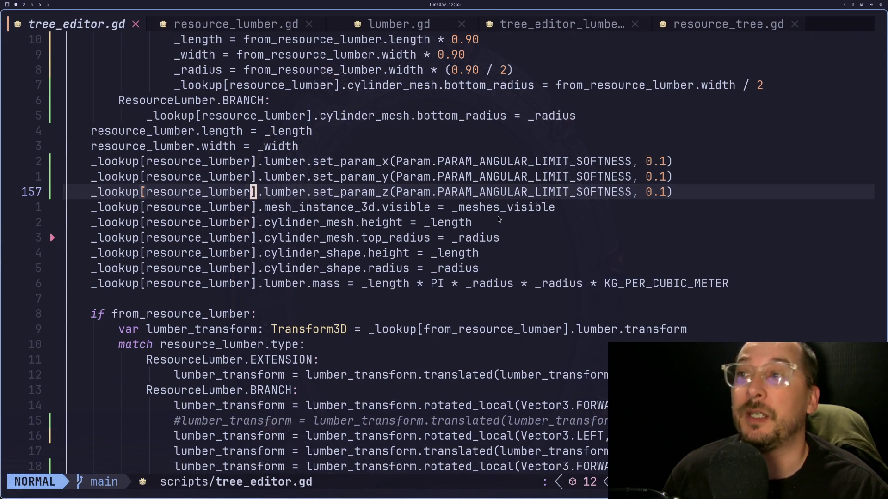
pyautogui.press('super+2')
pyautogui.press('super+3')
pyautogui.press('super+2')
pyautogui.press('super+1')
pyautogui.press('super+2')
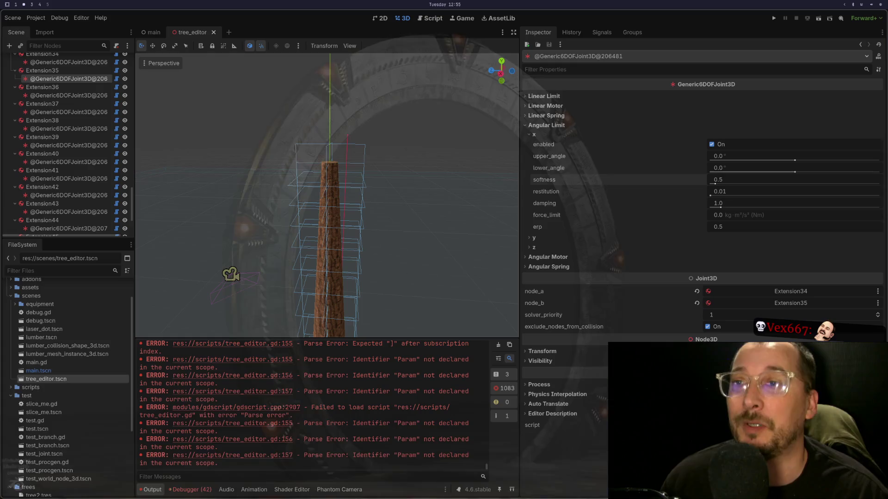
pyautogui.press('super+1')
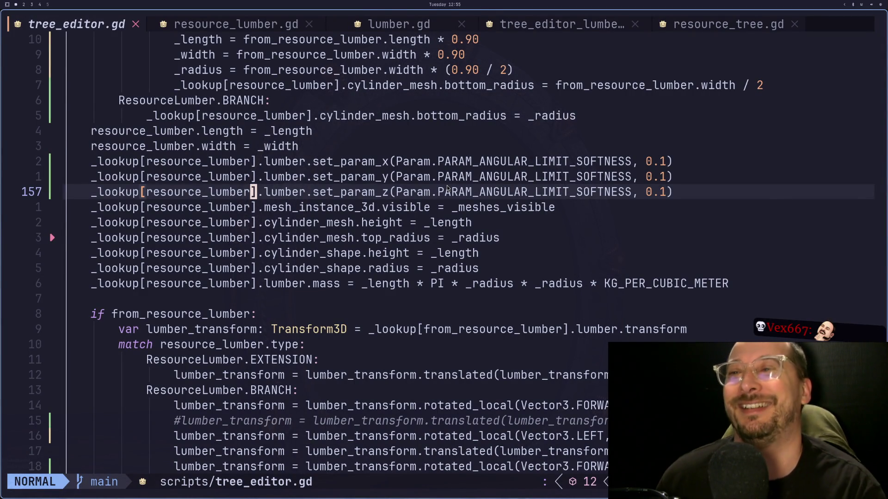
pyautogui.press('super+2')
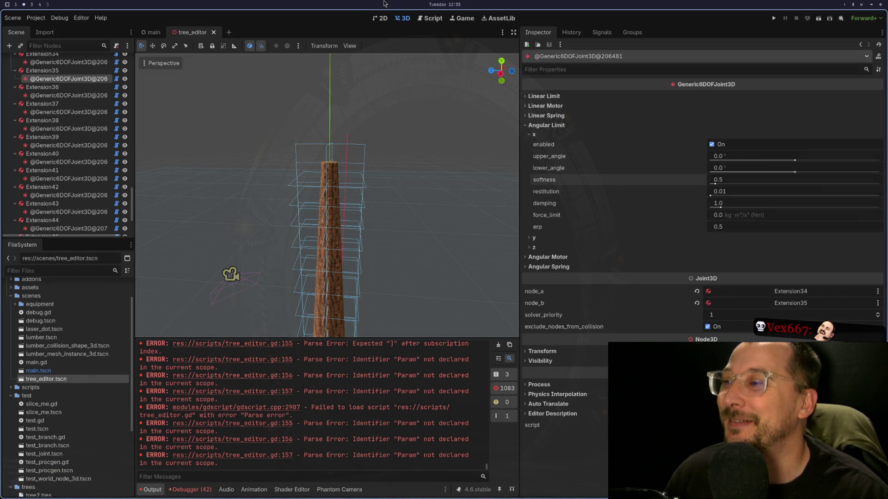
# Close and reopen tree_editor.tscn from the FileSystem dock, then show the Debugger panel.
pyautogui.click(214, 32)
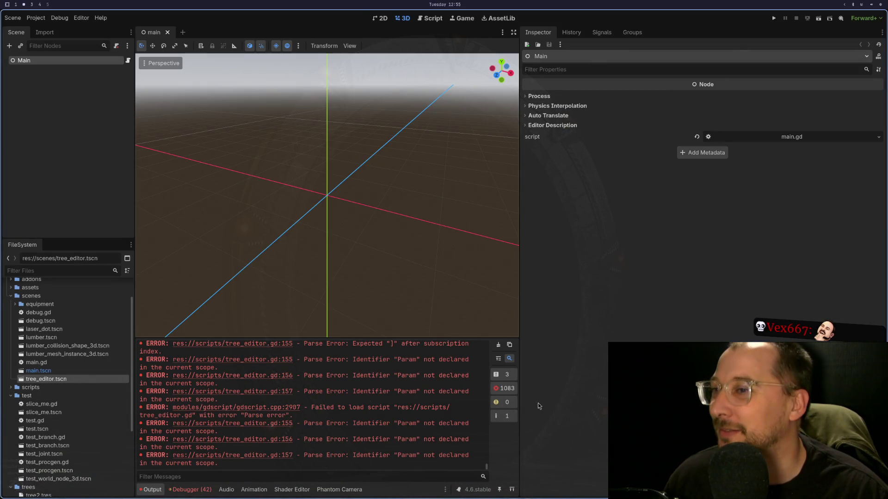
pyautogui.click(499, 360)
pyautogui.doubleClick(53, 379)
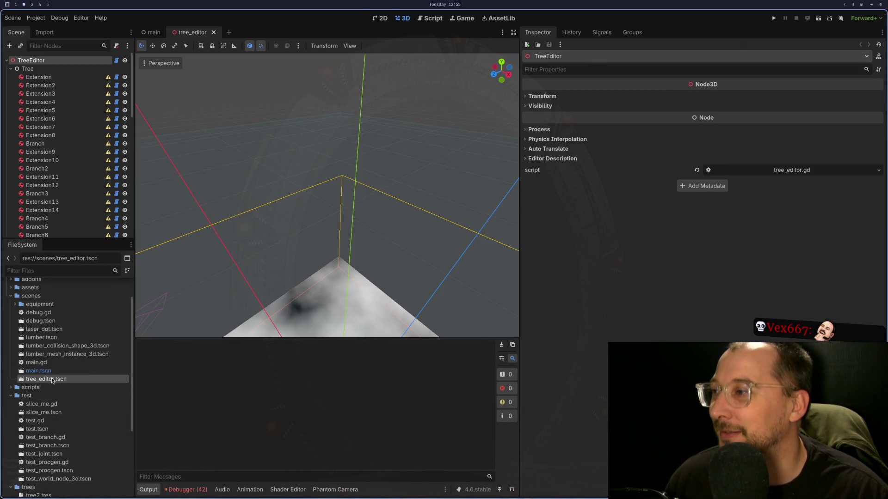
pyautogui.press('super+1')
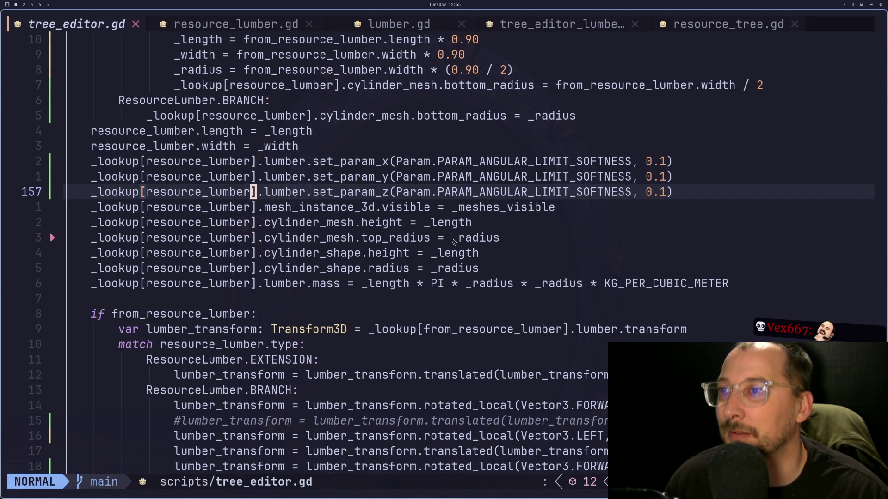
pyautogui.press('super+2')
pyautogui.click(187, 491)
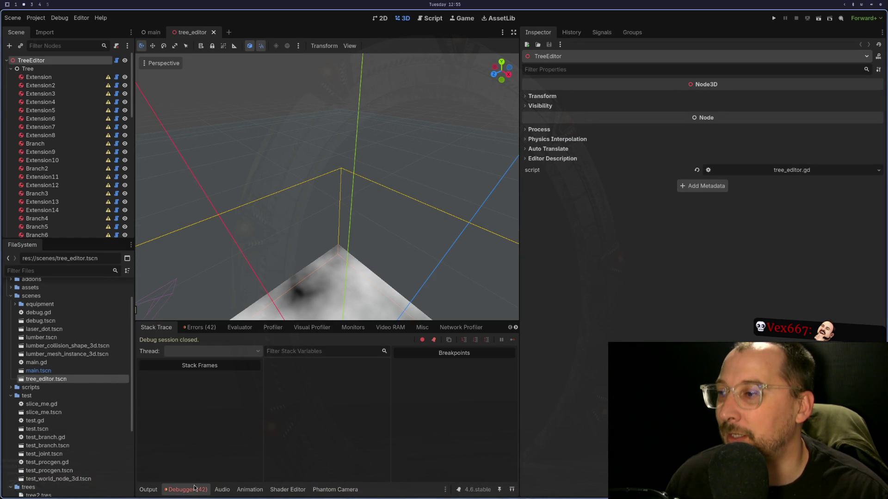
# Quit Neovim with :q and relaunch it, restoring the previous session.
pyautogui.press('super+1')
pyautogui.press('k')
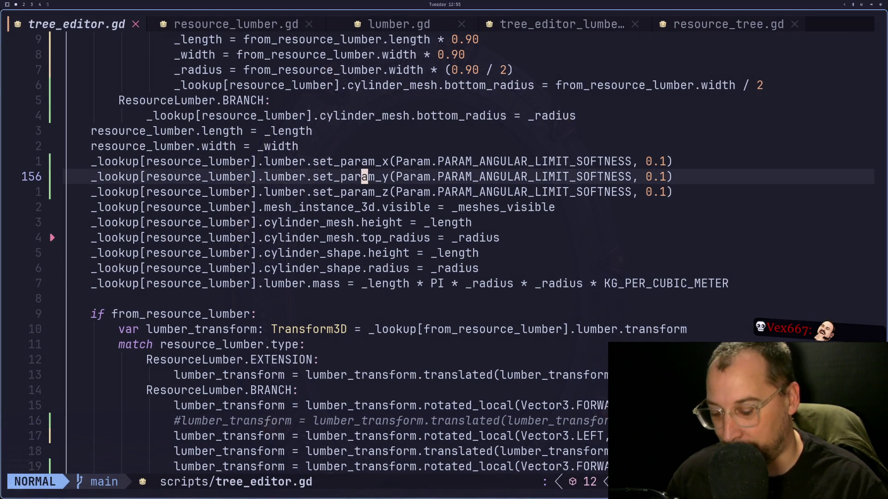
pyautogui.press(':')
pyautogui.write('q')
pyautogui.press('Return')
pyautogui.press('Up')
pyautogui.press('Return')
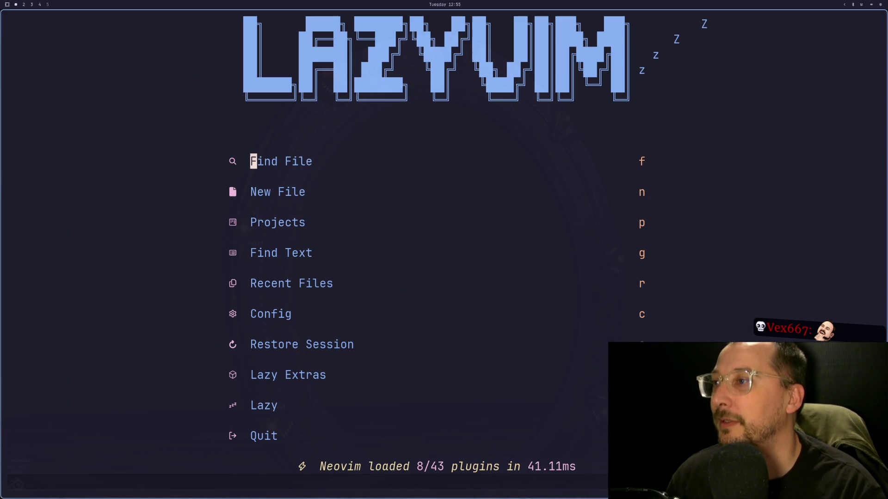
pyautogui.press('s')
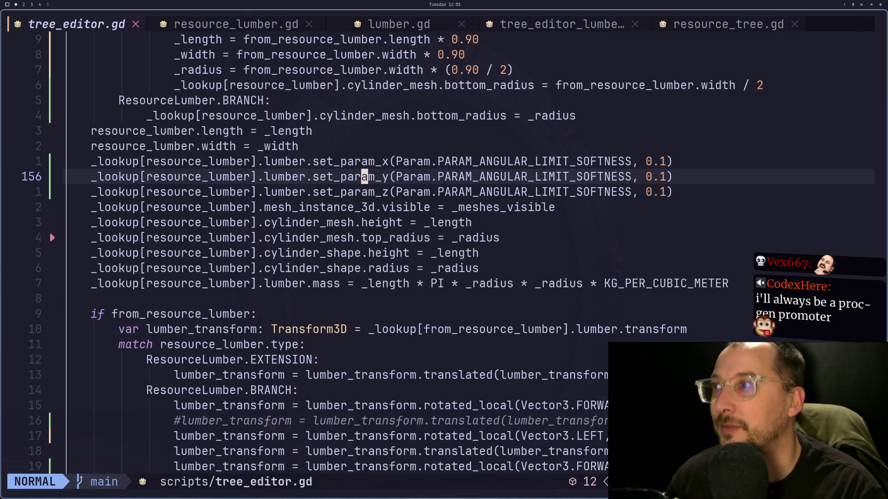
# Prefix Param on line 155 with Generic6DOFJoint3D. using autocompletion.
pyautogui.press('w')
pyautogui.write('k')
pyautogui.write('aGener')
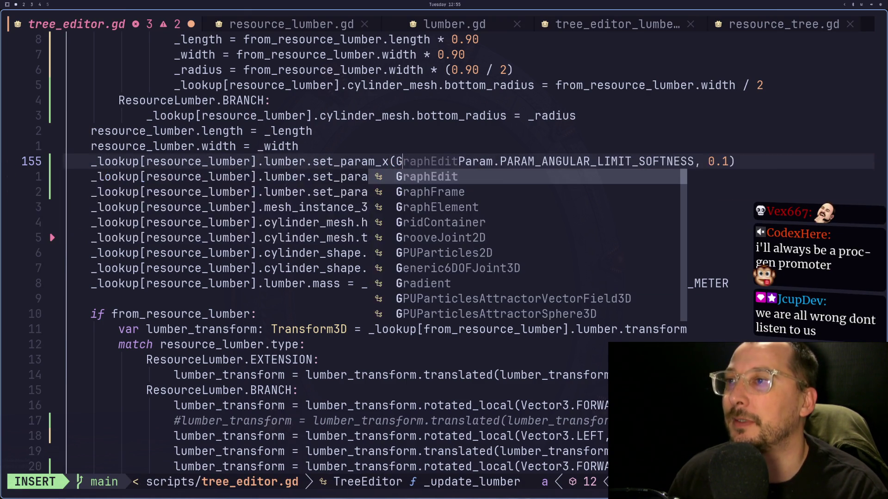
pyautogui.press('Return')
pyautogui.write('.')
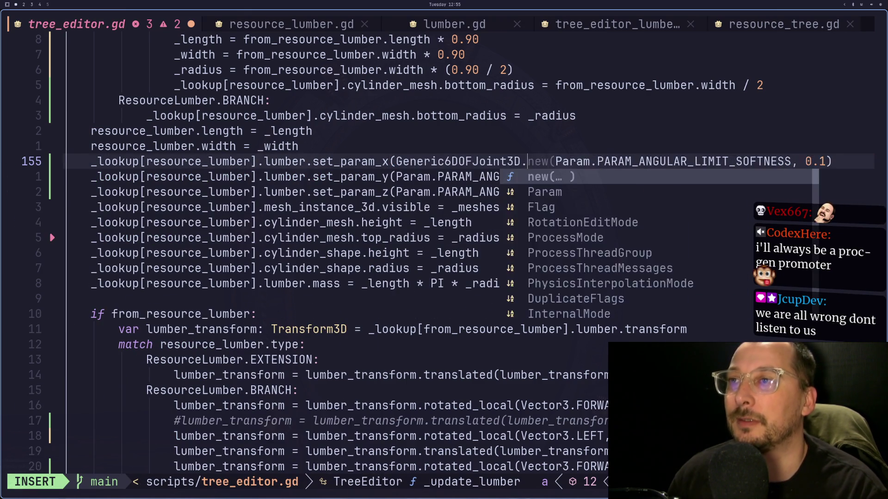
pyautogui.press('Escape')
# Copy the Generic6DOFJoint3D. prefix onto the Param arguments on lines 156 and 157.
pyautogui.press('v')
pyautogui.press('l')
pyautogui.press('l')
pyautogui.press('l')
pyautogui.press('y')
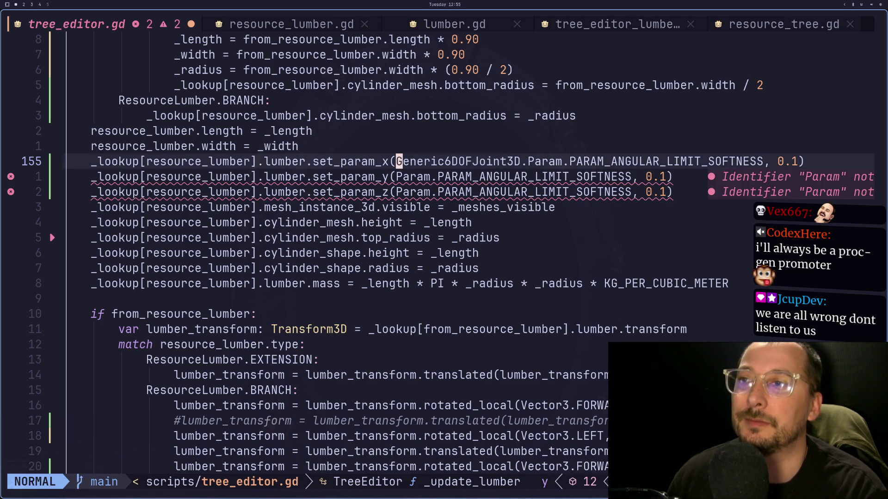
pyautogui.press('j')
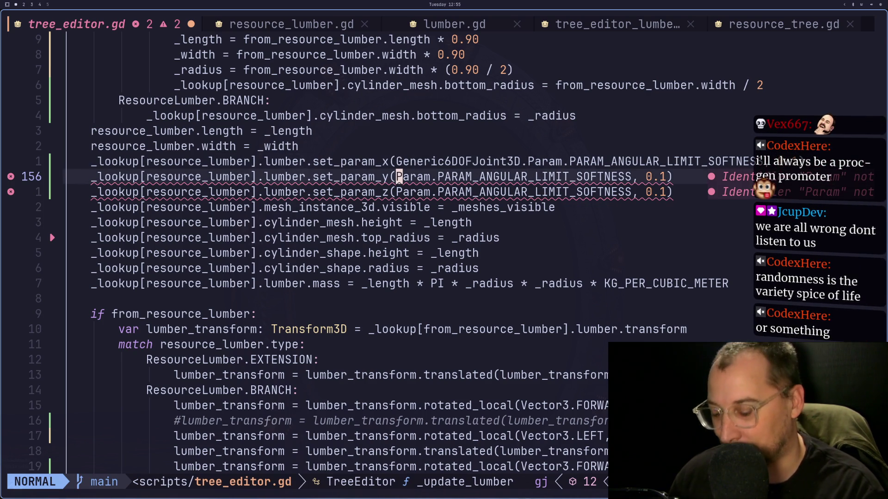
pyautogui.press('P')
pyautogui.press('j')
pyautogui.press('b')
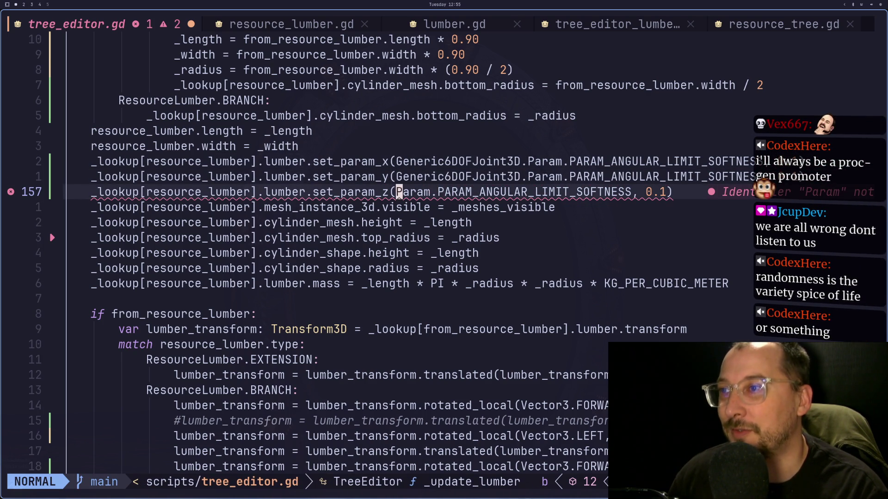
pyautogui.press('P')
pyautogui.press('Escape')
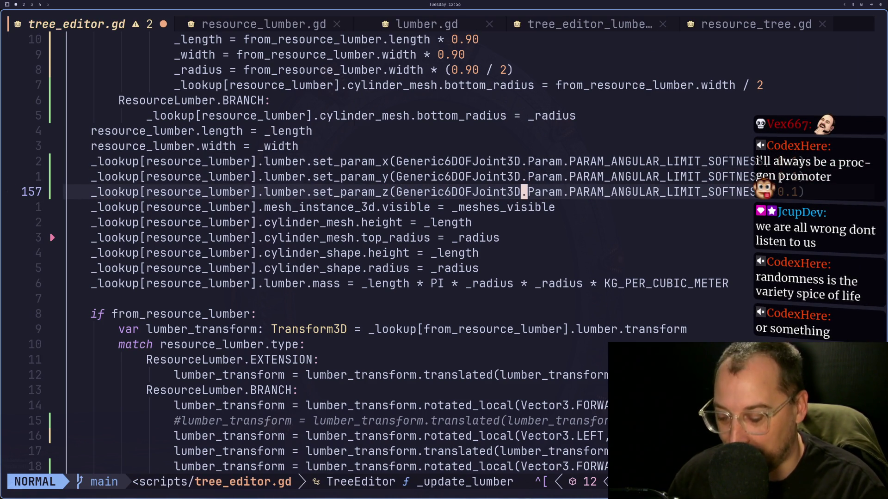
pyautogui.press('super+2')
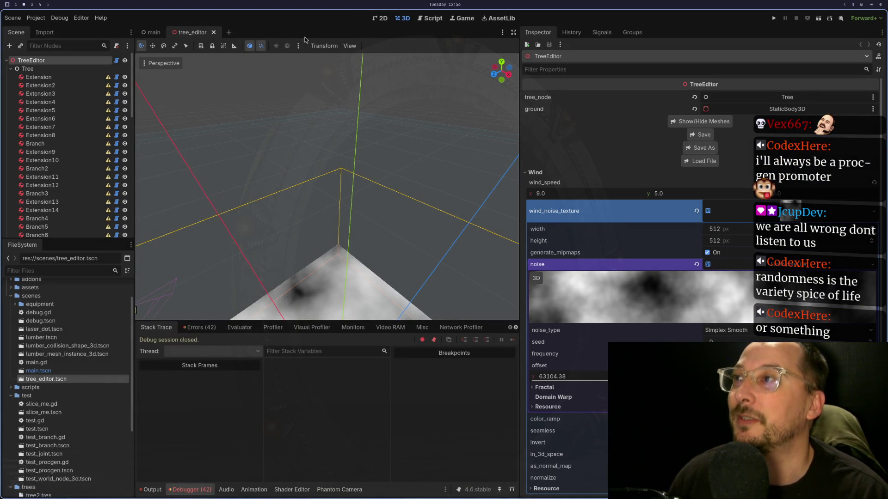
# Reopen tree_editor.tscn and load the tree2.tres tree.
pyautogui.click(213, 32)
pyautogui.doubleClick(69, 379)
pyautogui.click(704, 161)
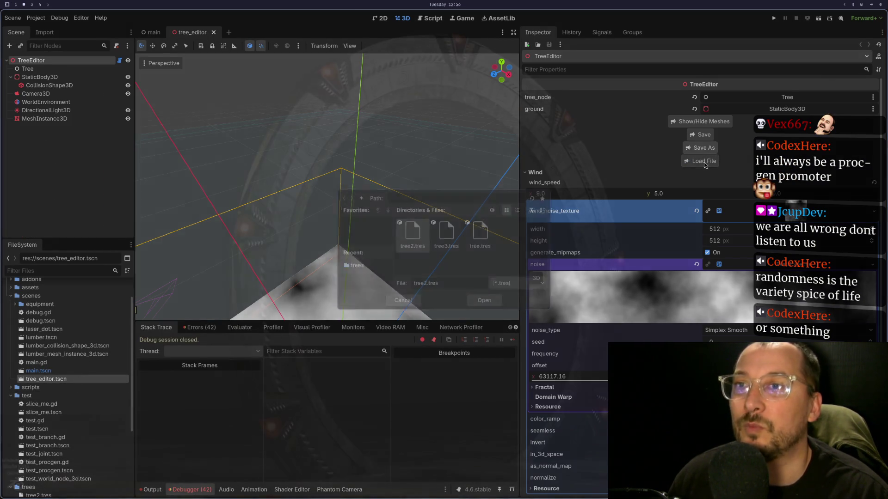
pyautogui.click(496, 298)
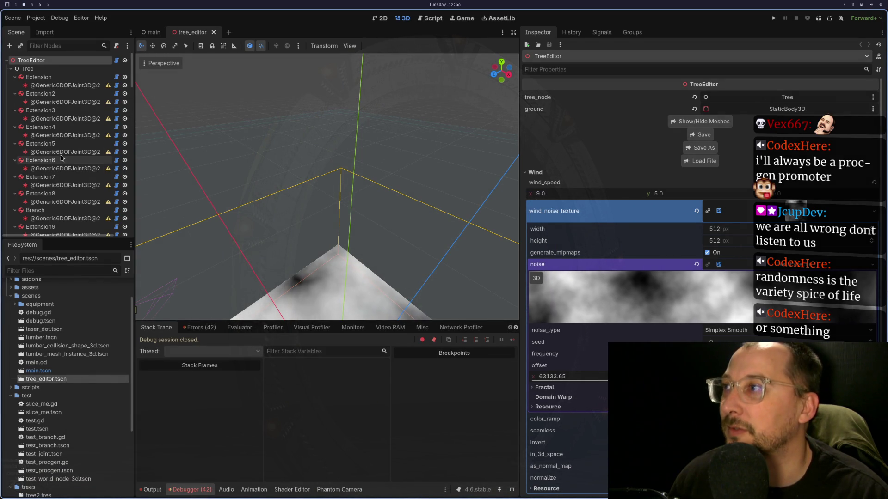
# Show the Output log reporting set_param_x as nonexistent on the Lumber RigidBody3D.
pyautogui.moveTo(108, 87)
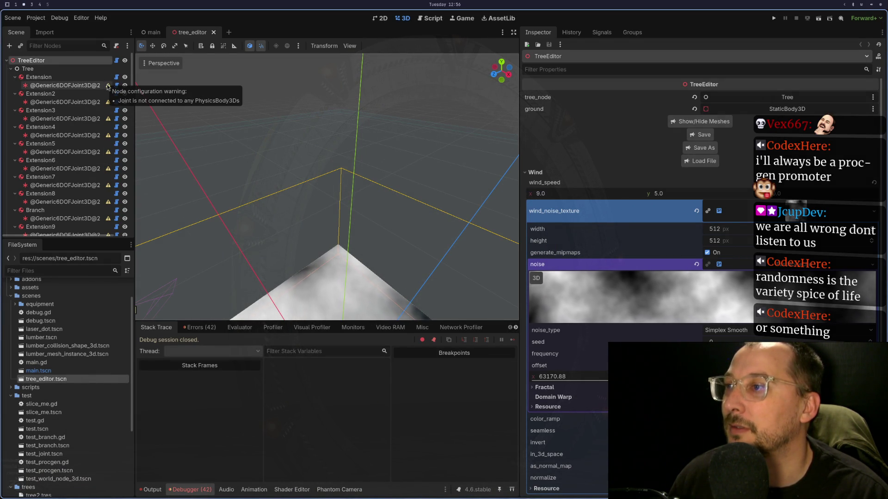
pyautogui.scroll(-5, 277, 164)
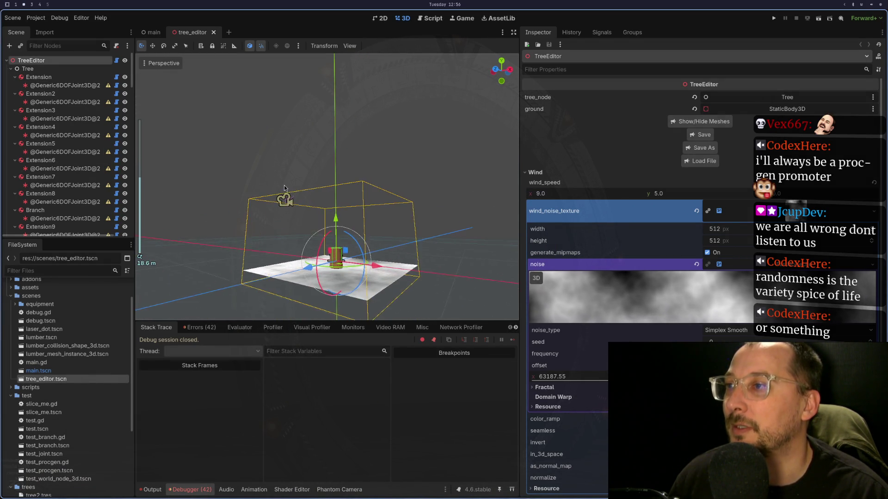
pyautogui.scroll(3, 284, 185)
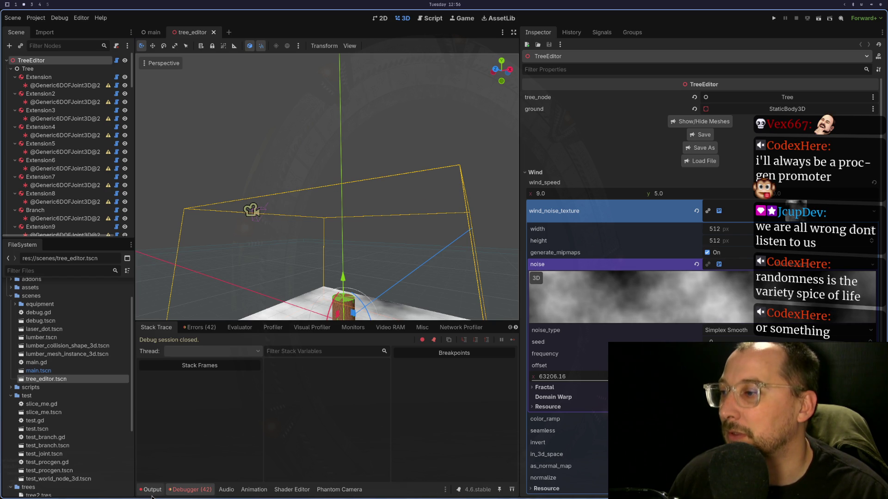
pyautogui.click(151, 494)
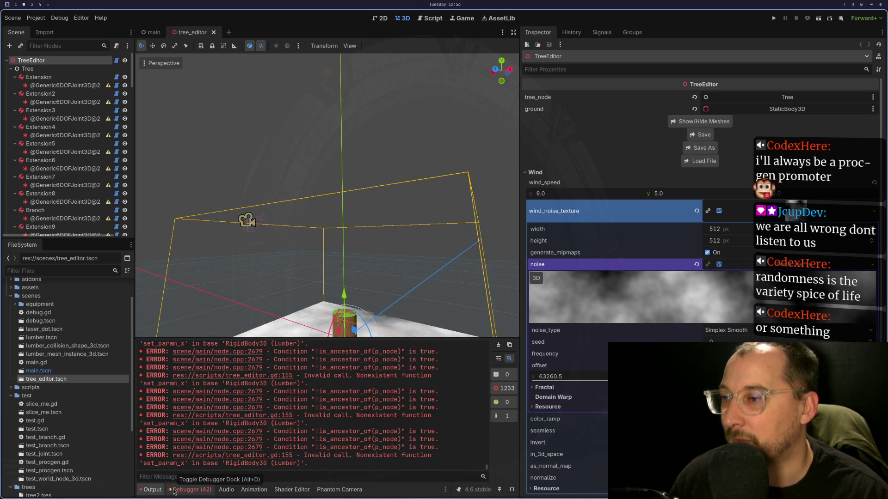
pyautogui.hotkey('alt', 'Tab')
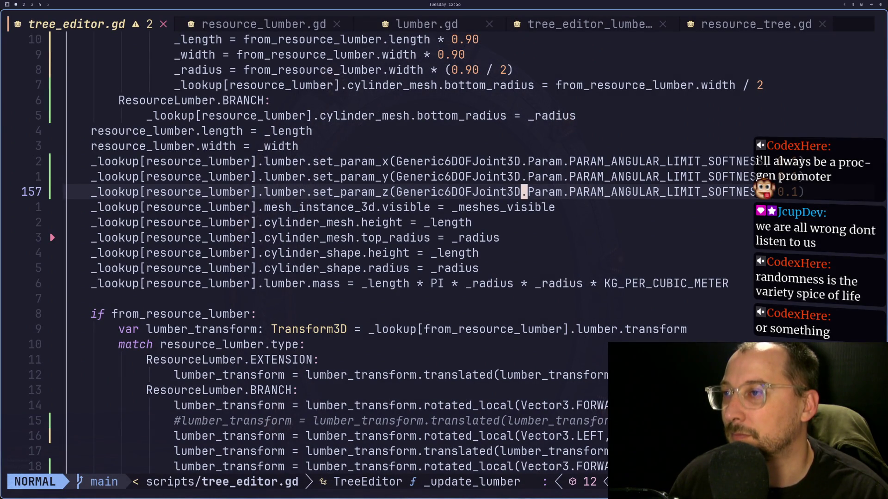
# Review where lumber is built above the set_param lines in _update_lumber.
pyautogui.press('h')
pyautogui.press('h')
pyautogui.press('h')
pyautogui.press('h')
pyautogui.press('h')
pyautogui.press('h')
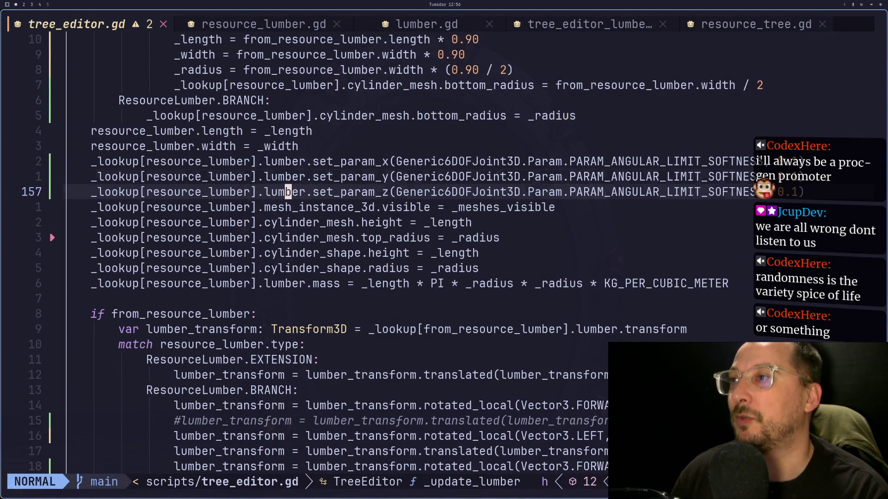
pyautogui.press('k')
pyautogui.press('k')
pyautogui.press('k')
pyautogui.press('k')
pyautogui.press('k')
pyautogui.press('k')
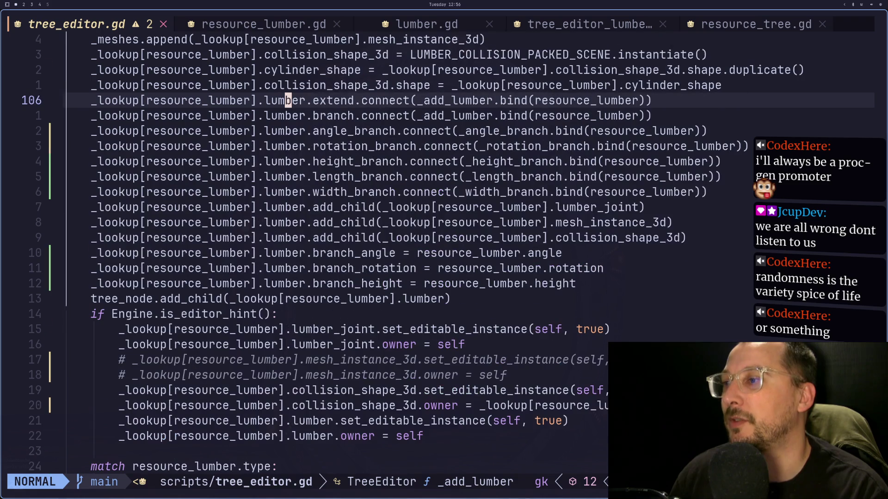
pyautogui.press('k')
pyautogui.press('j')
pyautogui.press('j')
pyautogui.press('j')
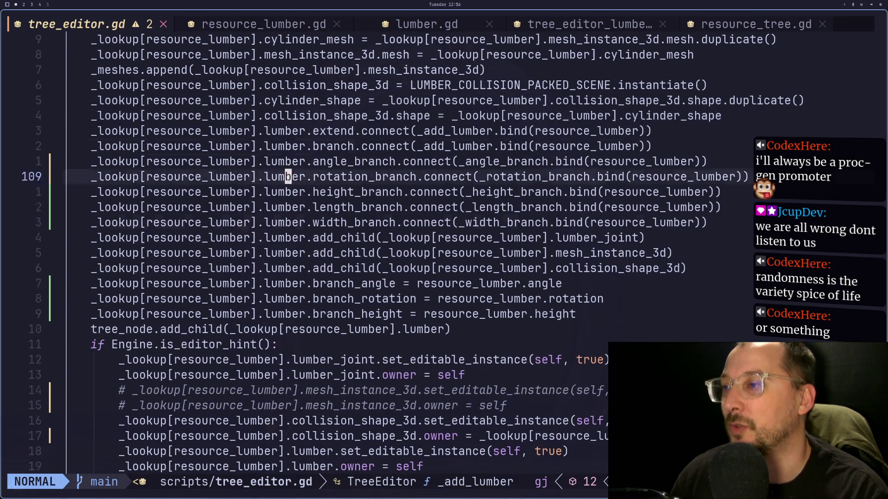
# Change lumber to lumber_joint in the set_param calls and save tree_editor.gd with :w.
pyautogui.write('jea_joint')
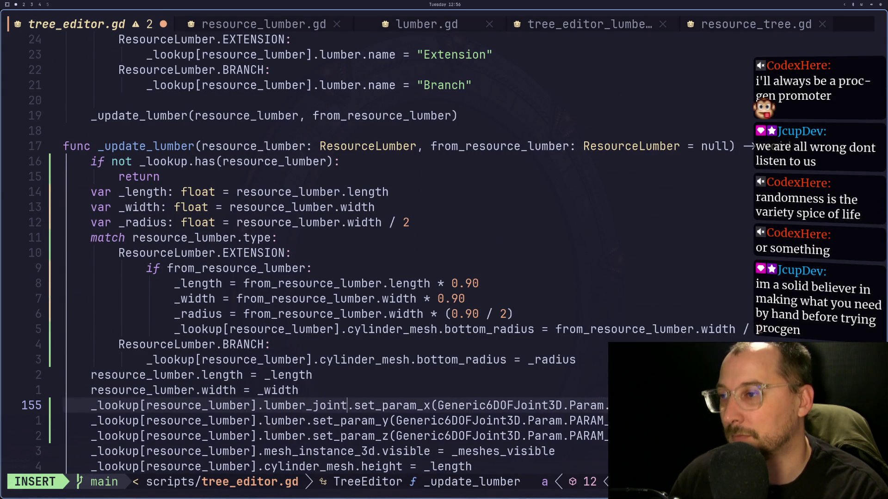
pyautogui.press('Escape')
pyautogui.write('jbi_joint')
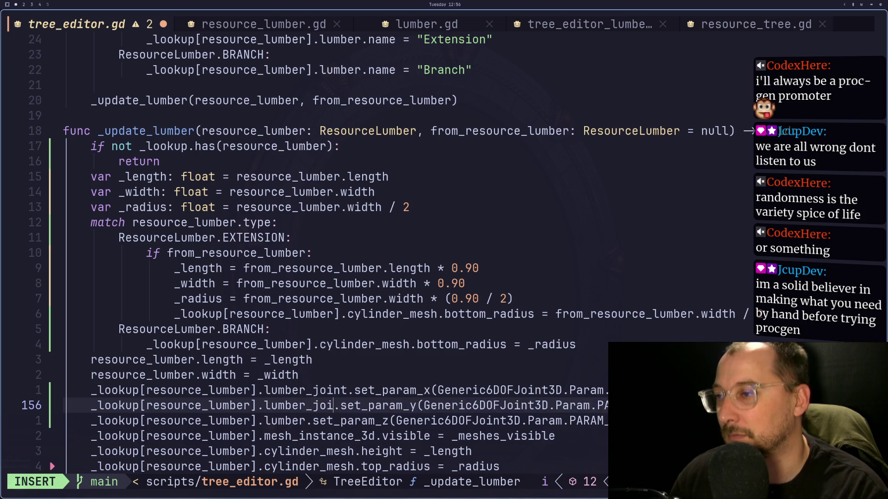
pyautogui.press('Escape')
pyautogui.press('j')
pyautogui.press('b')
pyautogui.press('b')
pyautogui.write('i_joint')
pyautogui.press('Escape')
pyautogui.write(':w')
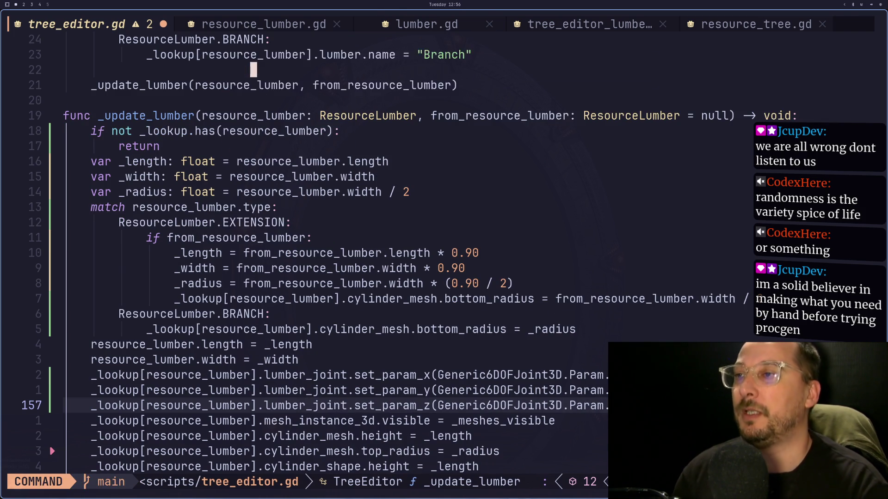
pyautogui.press('Return')
pyautogui.press('super+2')
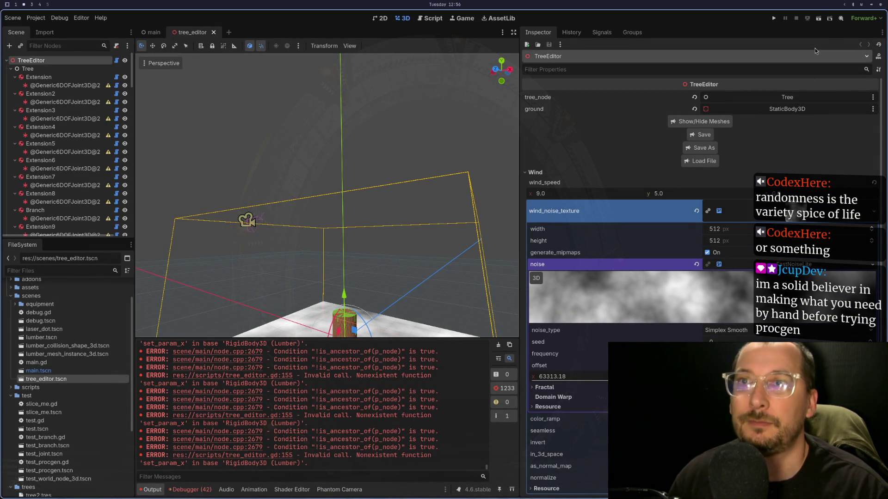
# Run the tree editor scene and check the trunk and branches in the game window.
pyautogui.click(817, 21)
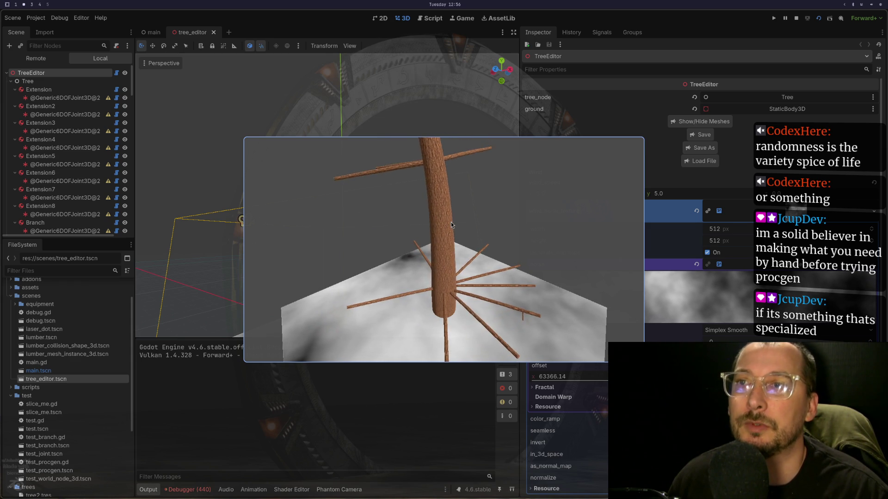
pyautogui.press('super+1')
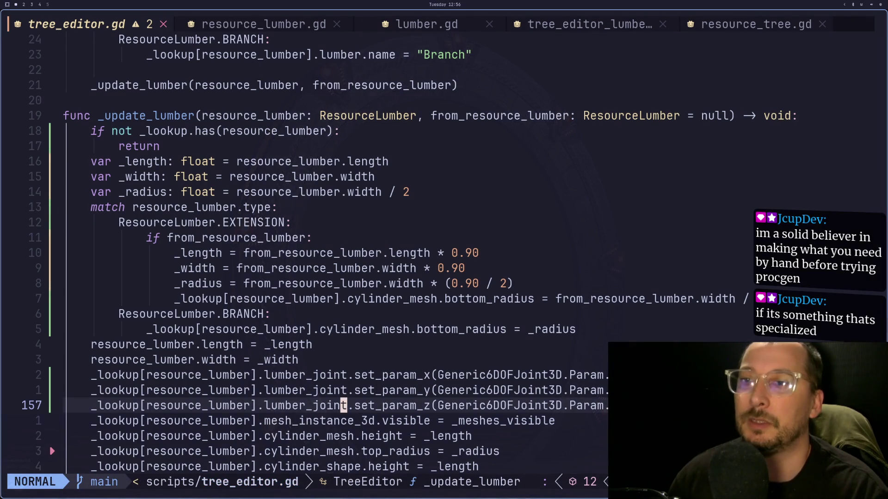
pyautogui.press('k')
pyautogui.press('l')
pyautogui.press('l')
pyautogui.press('l')
pyautogui.press('l')
pyautogui.press('k')
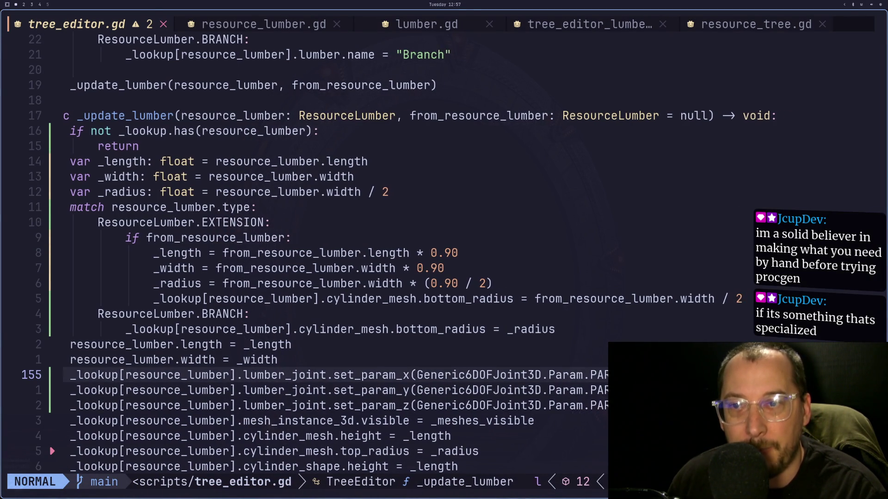
# Tweak the set_param calls on lines 155–157 and save tree_editor.gd with :w.
pyautogui.press('a')
pyautogui.press('Escape')
pyautogui.press('j')
pyautogui.press('a')
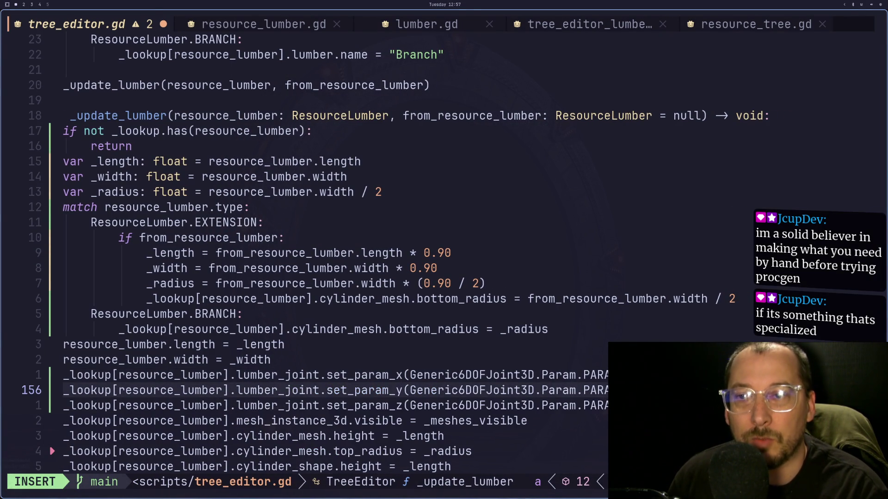
pyautogui.press('Escape')
pyautogui.press('a')
pyautogui.press('Escape')
pyautogui.press('j')
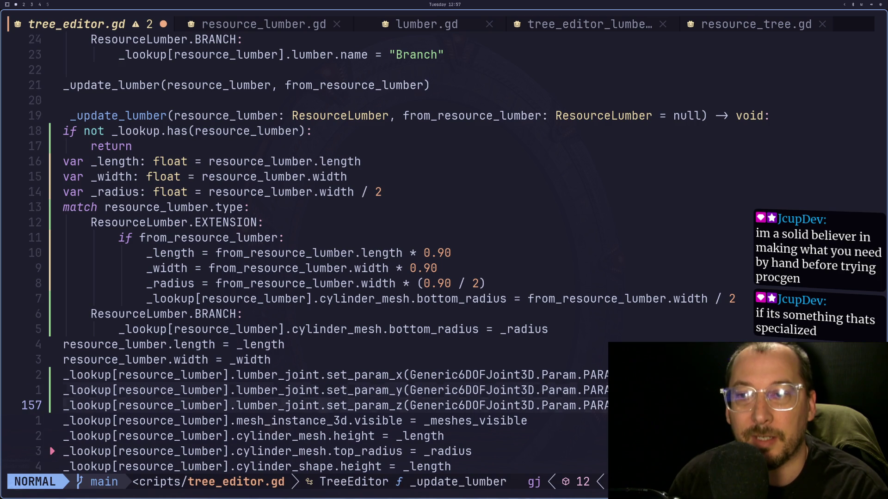
pyautogui.press('a')
pyautogui.press('Escape')
pyautogui.press('a')
pyautogui.press('Escape')
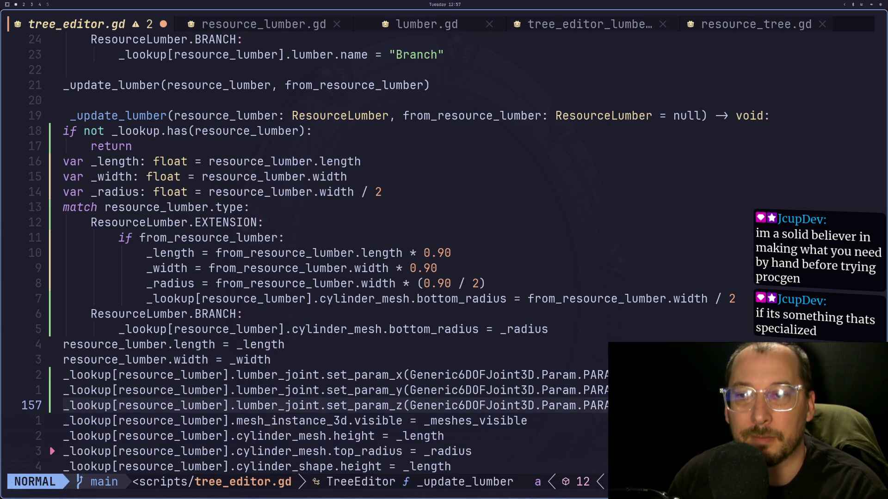
pyautogui.write(':w')
pyautogui.press('Return')
pyautogui.press('super+2')
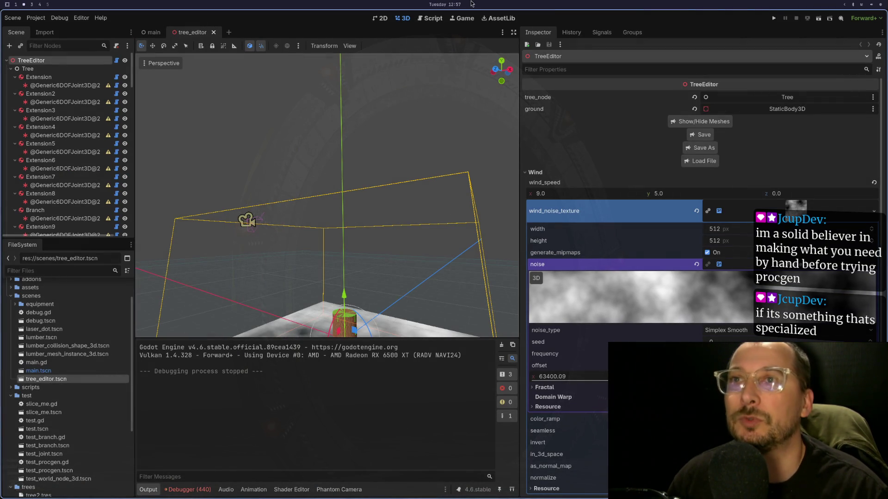
# Run the scene again, then search the Generic6DOFJoint3D documentation.
pyautogui.click(817, 19)
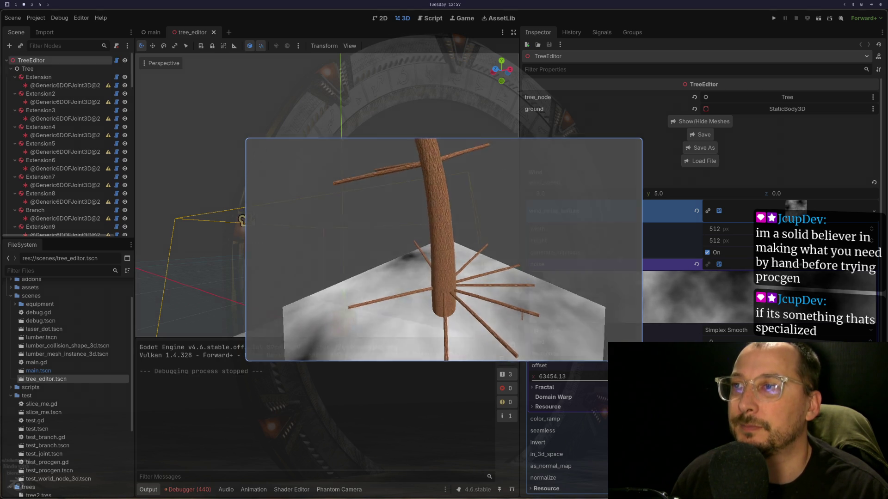
pyautogui.press('super+1')
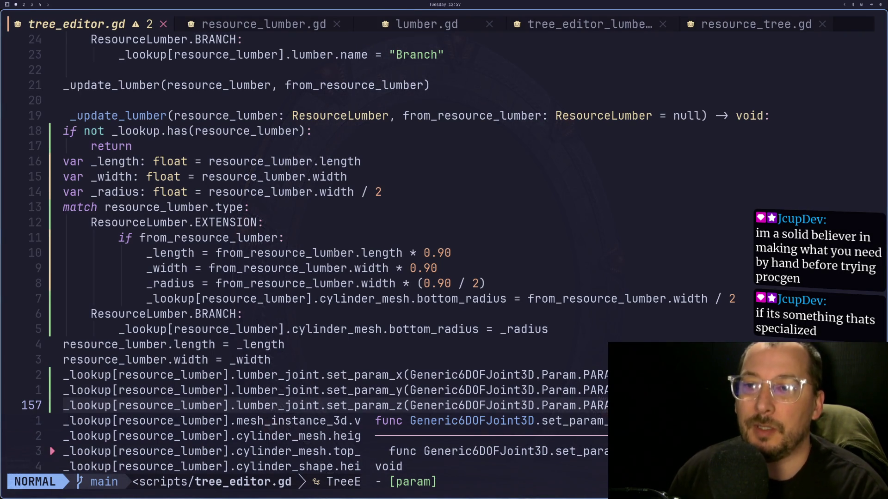
pyautogui.press('super+3')
pyautogui.click(137, 59)
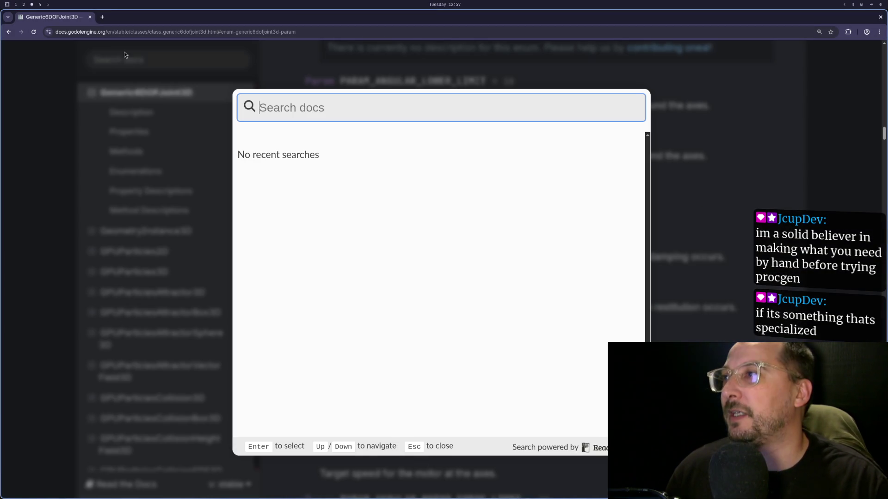
# Search the docs and open Using Jolt Physics in a new tab.
pyautogui.write('jolt')
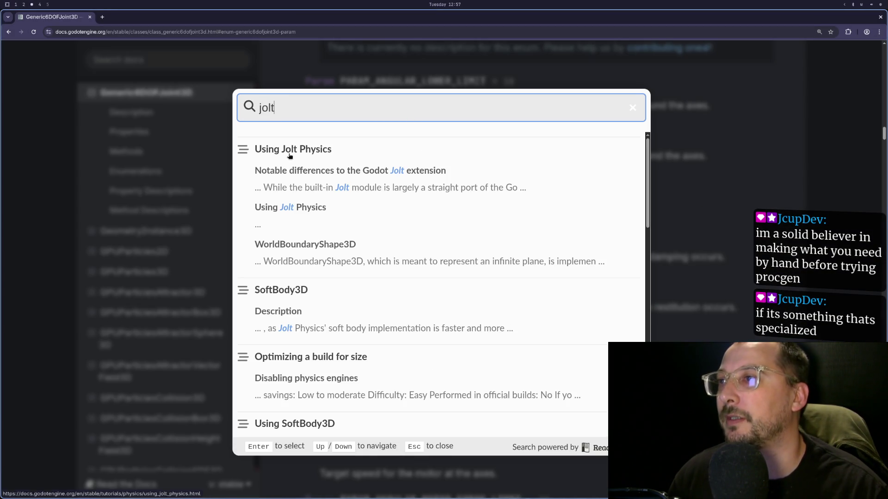
pyautogui.rightClick(286, 156)
pyautogui.click(331, 159)
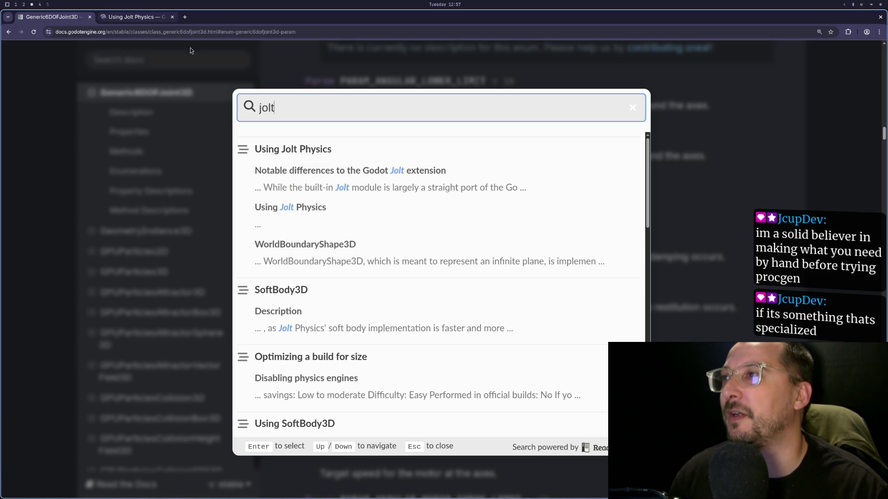
pyautogui.click(330, 73)
pyautogui.scroll(20, 370, 131)
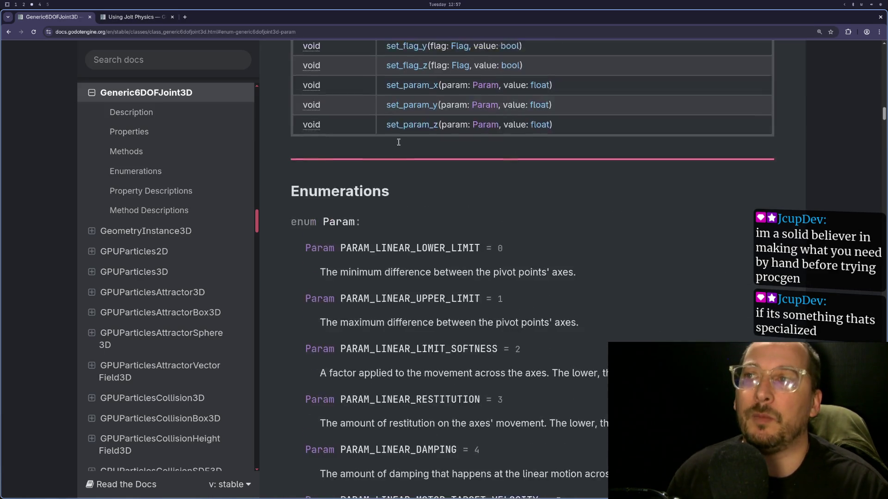
pyautogui.scroll(20, 399, 142)
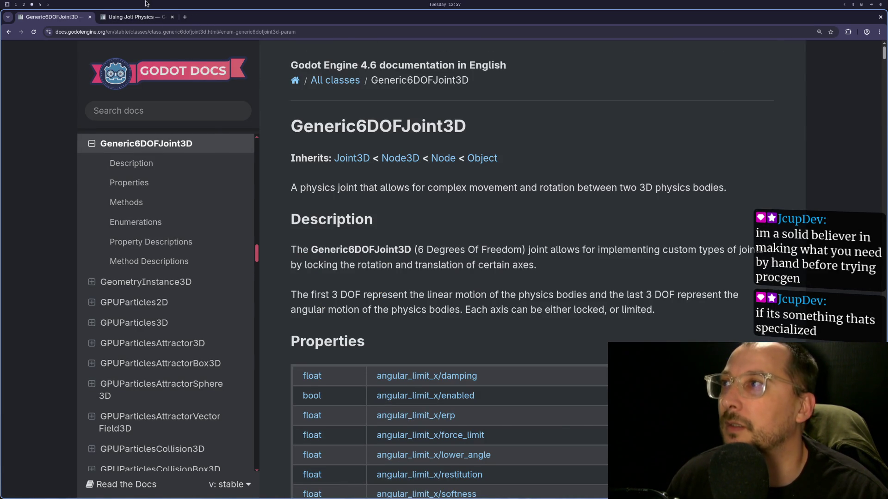
pyautogui.click(129, 20)
# Highlight Generic6DOFJoint3D softness and restitution in the unsupported joint properties list.
pyautogui.scroll(-6, 559, 234)
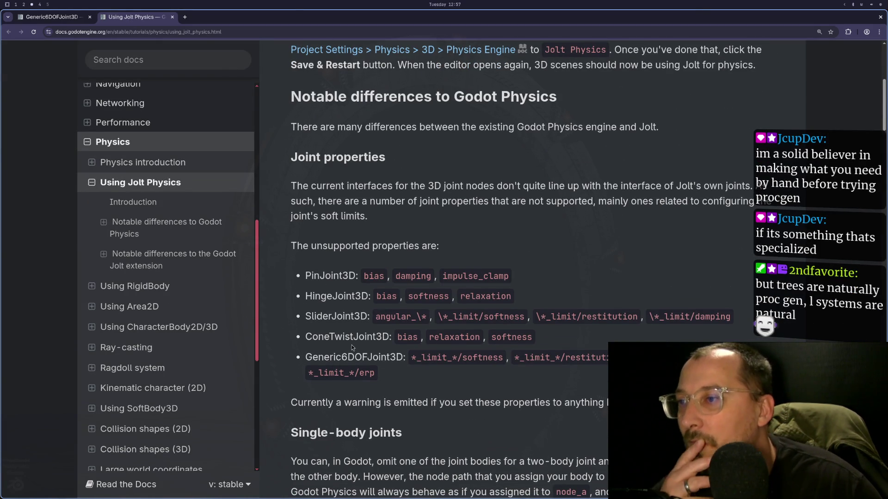
pyautogui.doubleClick(353, 357)
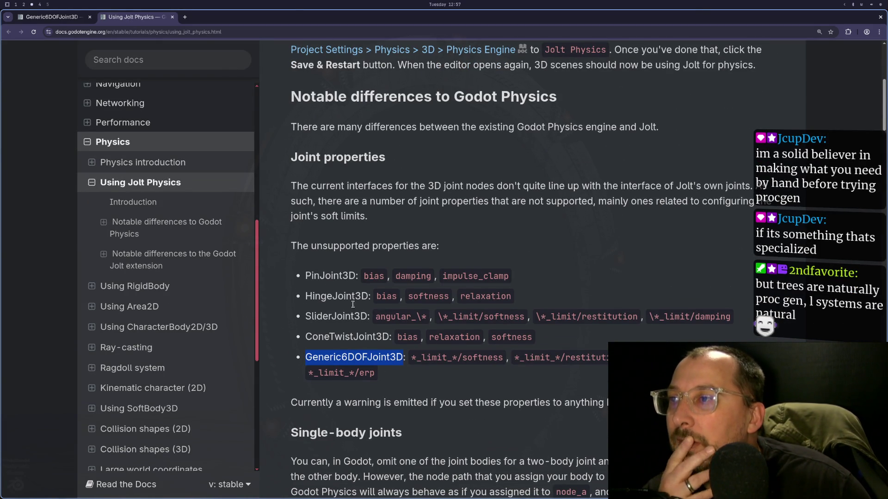
pyautogui.doubleClick(395, 246)
pyautogui.click(351, 359)
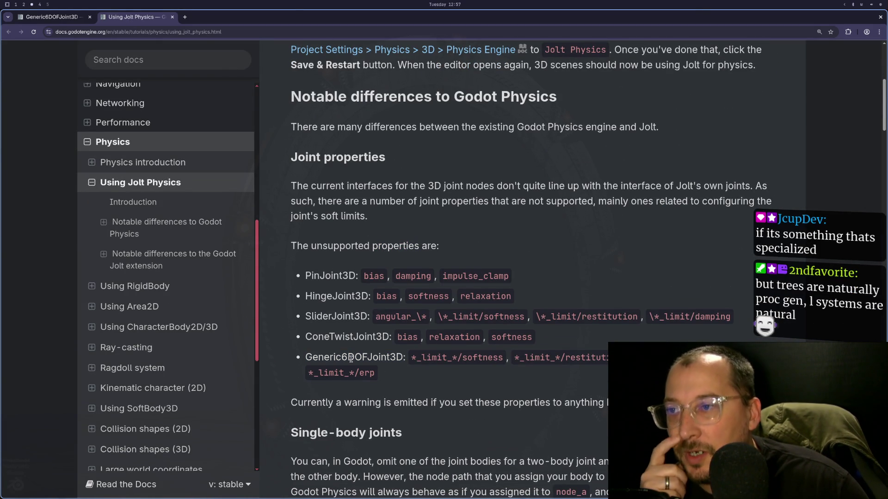
pyautogui.doubleClick(487, 359)
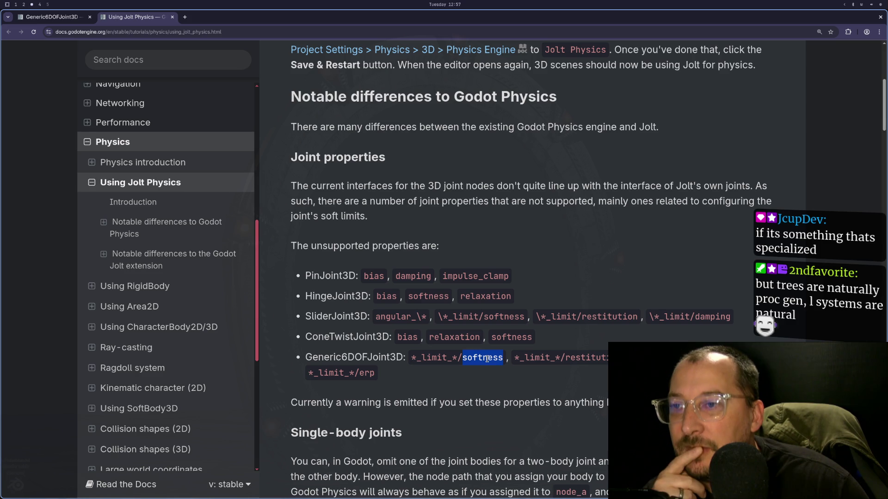
pyautogui.doubleClick(588, 359)
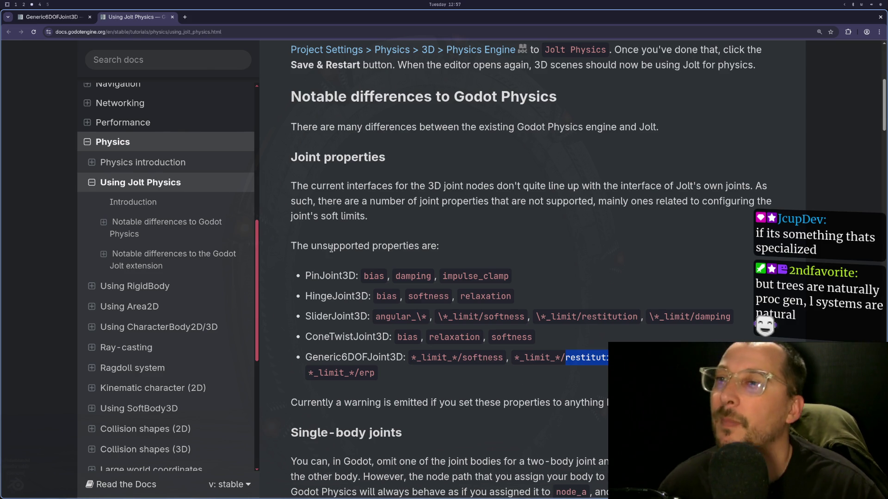
pyautogui.press('super+1')
pyautogui.press('super+2')
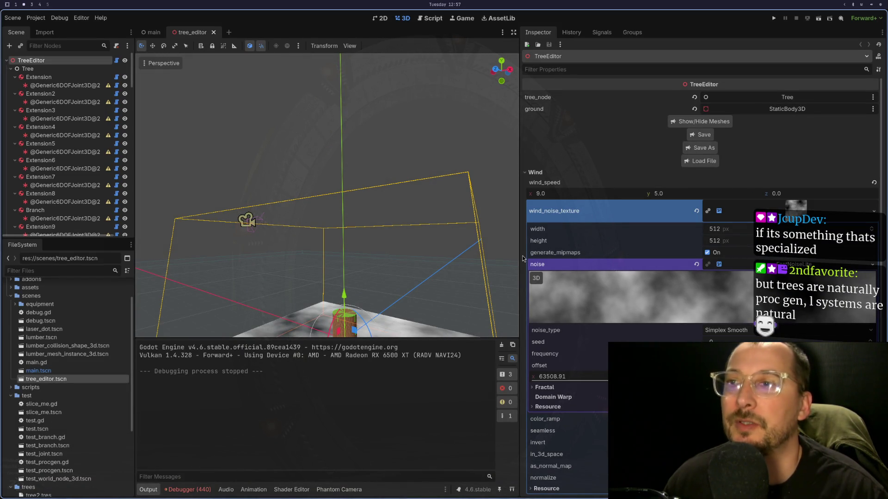
pyautogui.click(95, 85)
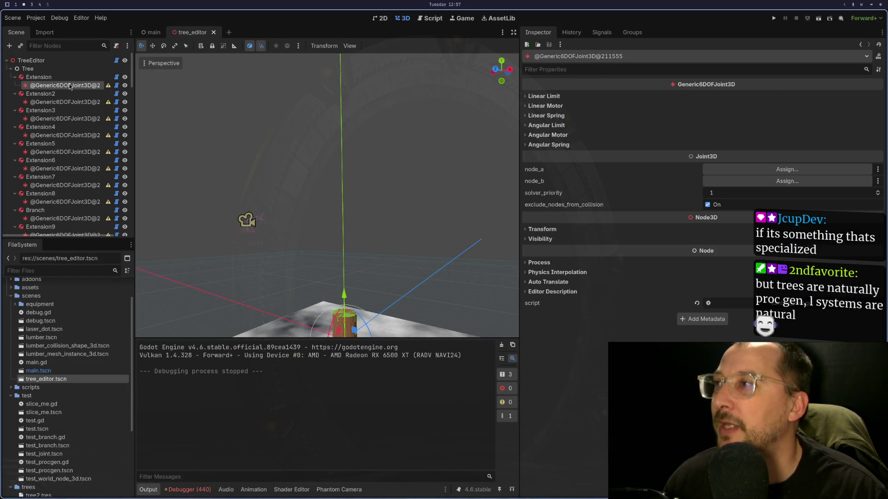
pyautogui.click(552, 125)
pyautogui.click(552, 133)
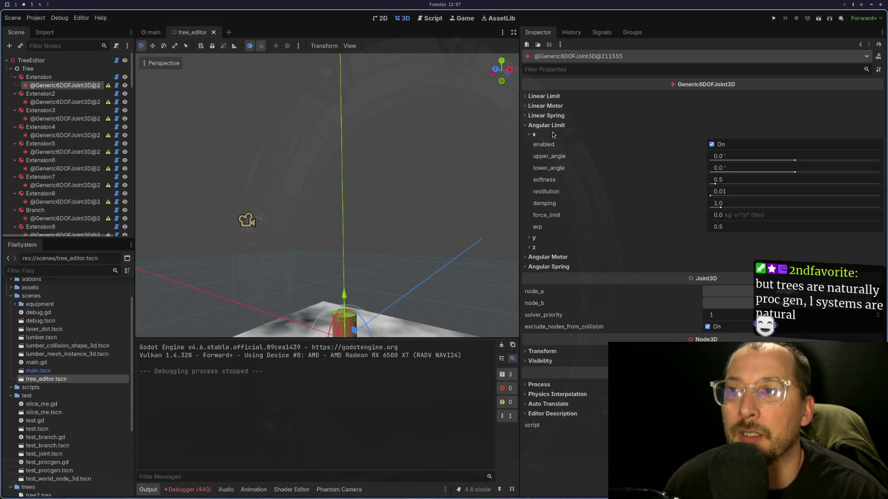
pyautogui.press('super+1')
pyautogui.press('super+3')
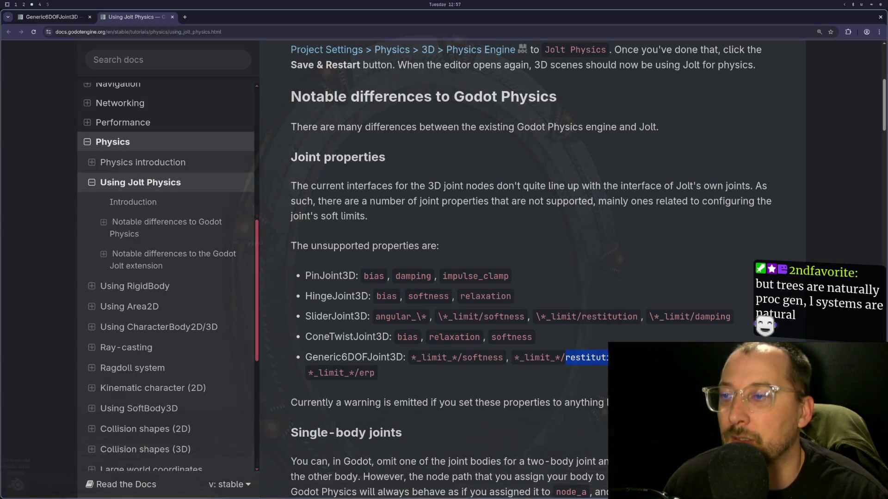
pyautogui.press('super+1')
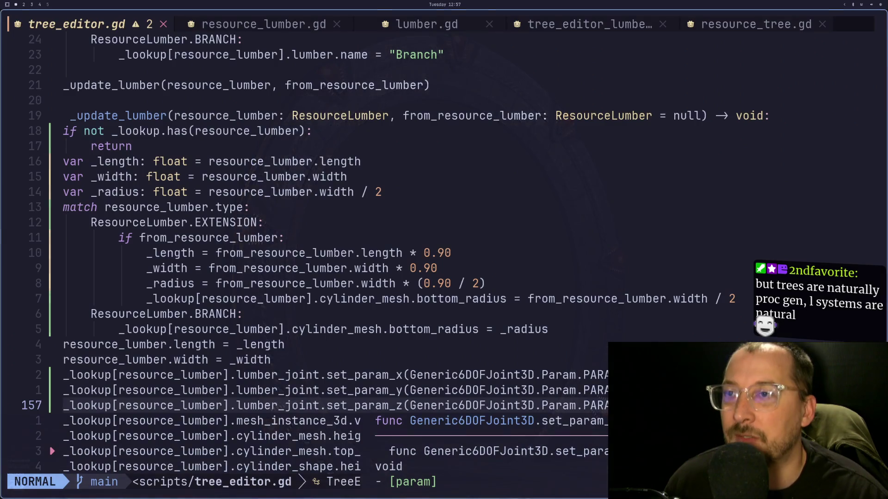
pyautogui.press('super+2')
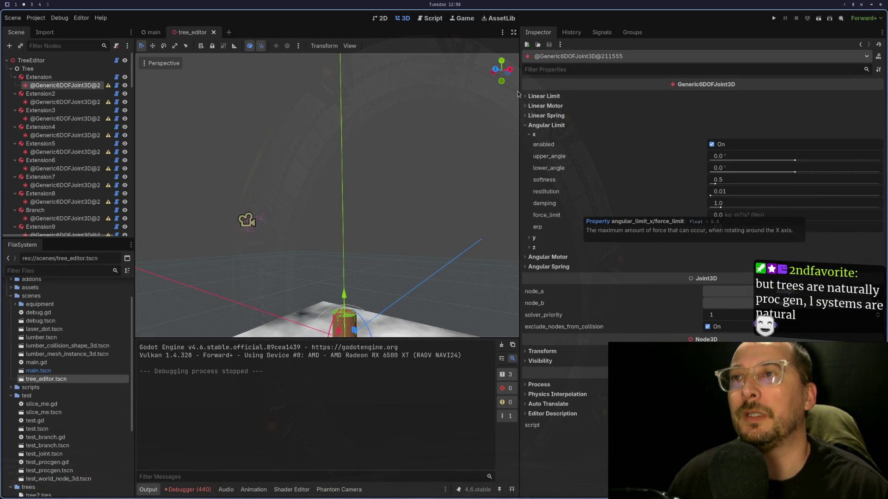
# Expand Linear Limit > x to show the joint's linear x softness of 0.7.
pyautogui.click(554, 99)
pyautogui.click(534, 106)
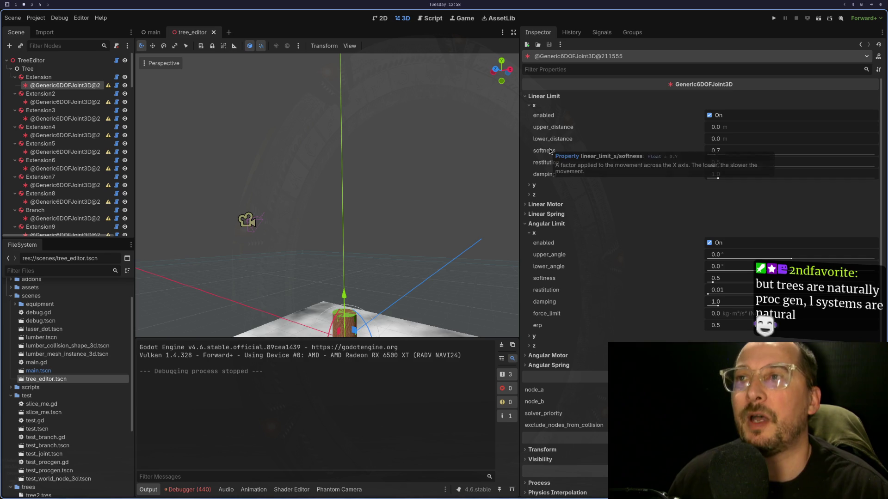
pyautogui.moveTo(551, 150)
pyautogui.press('super+1')
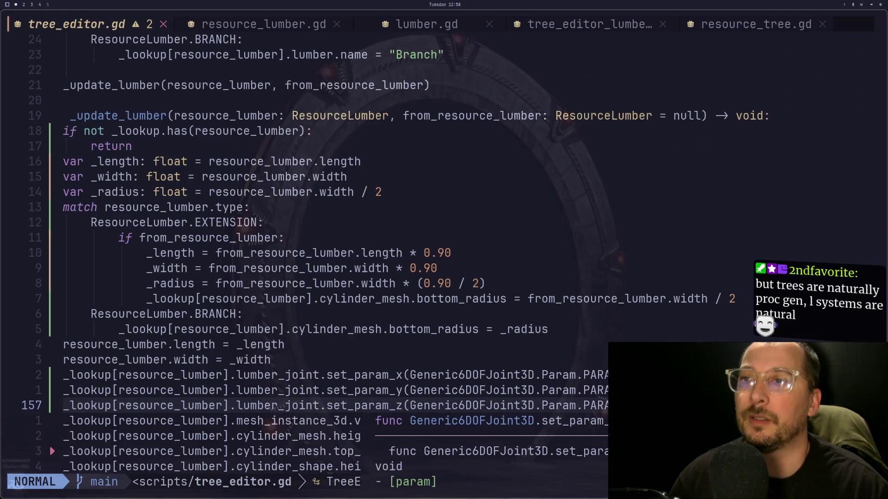
# Change the parameter constant in the set_param_x call on line 155.
pyautogui.press('k')
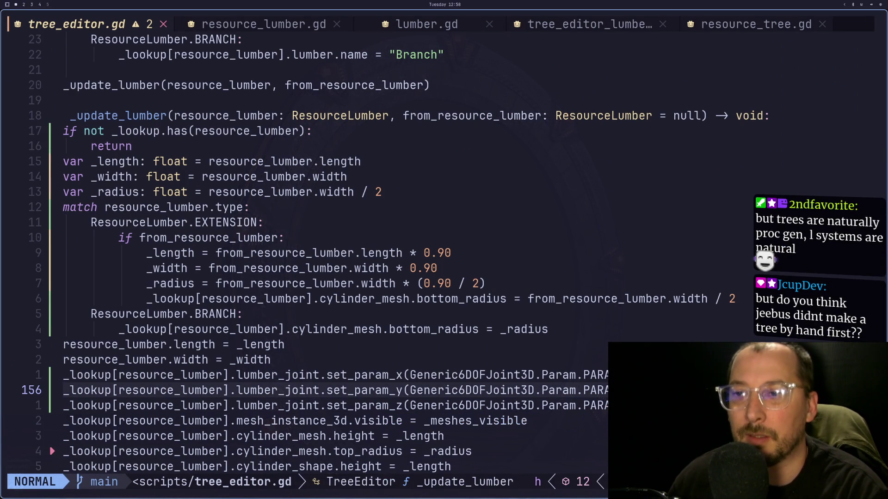
pyautogui.press('k')
pyautogui.press('i')
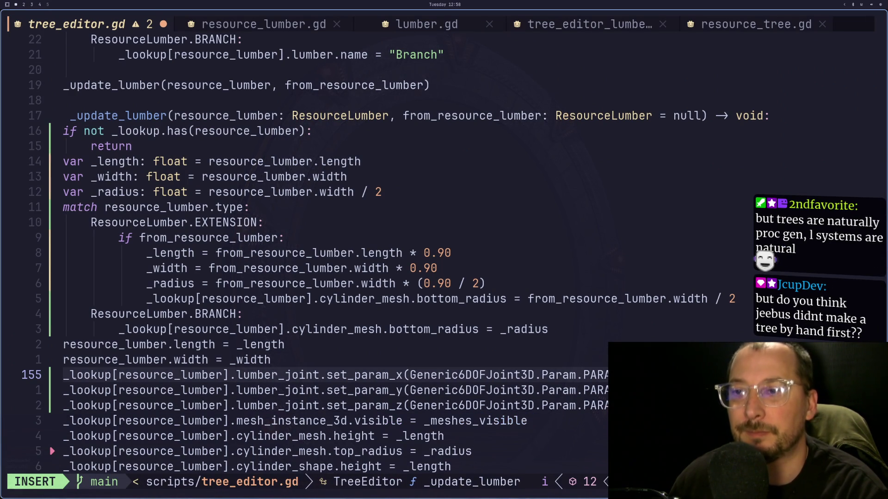
pyautogui.press('BackSpace')
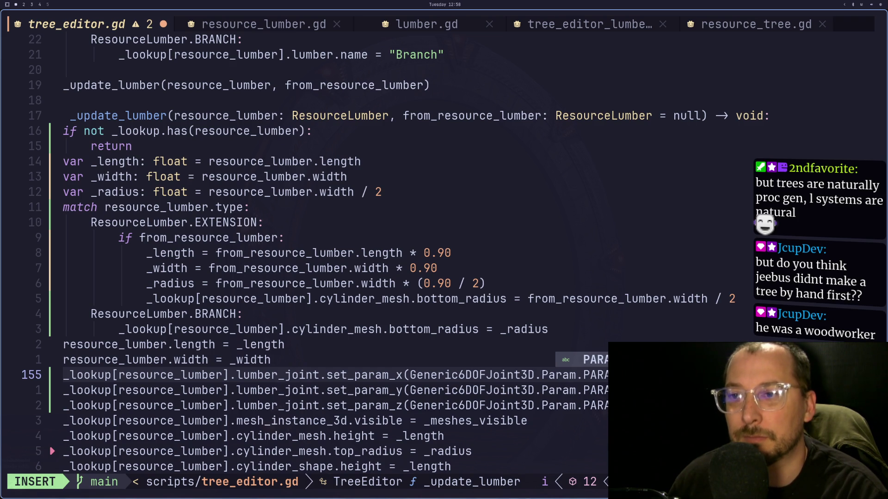
pyautogui.press('super+2')
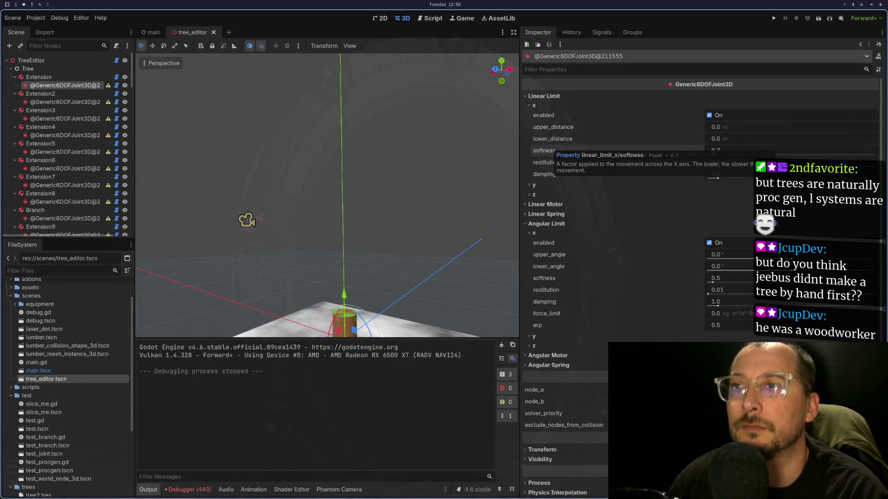
pyautogui.press('super+1')
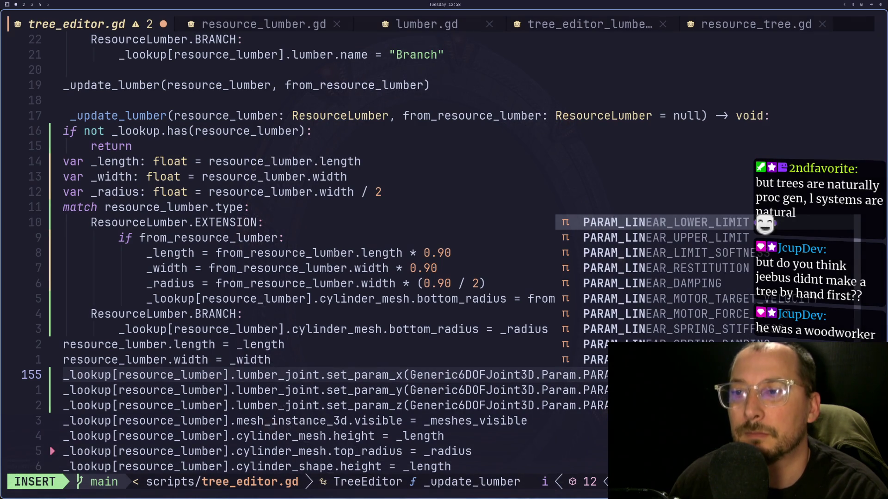
pyautogui.press('Escape')
# Apply the same parameter change to the set_param_y and set_param_z lines.
pyautogui.press('j')
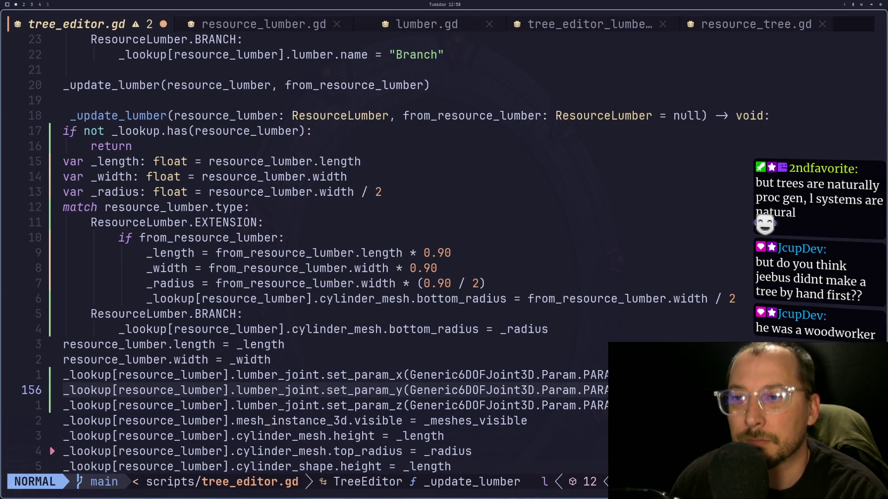
pyautogui.press('a')
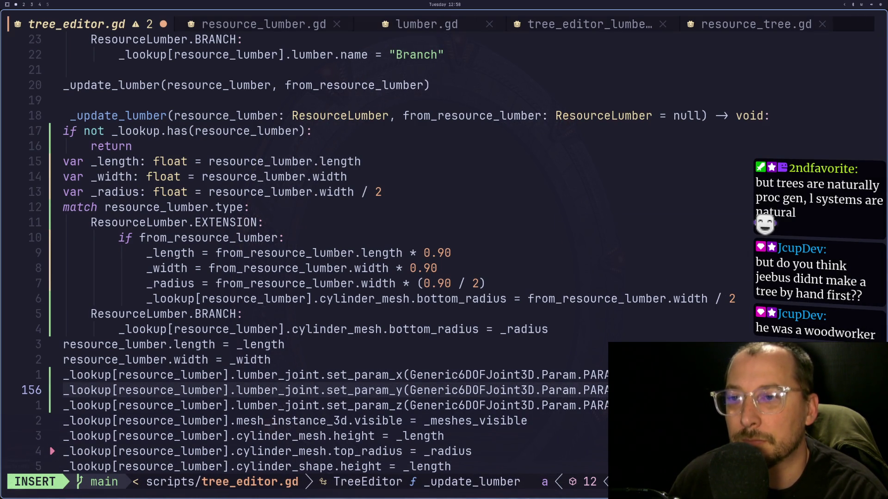
pyautogui.press('Escape')
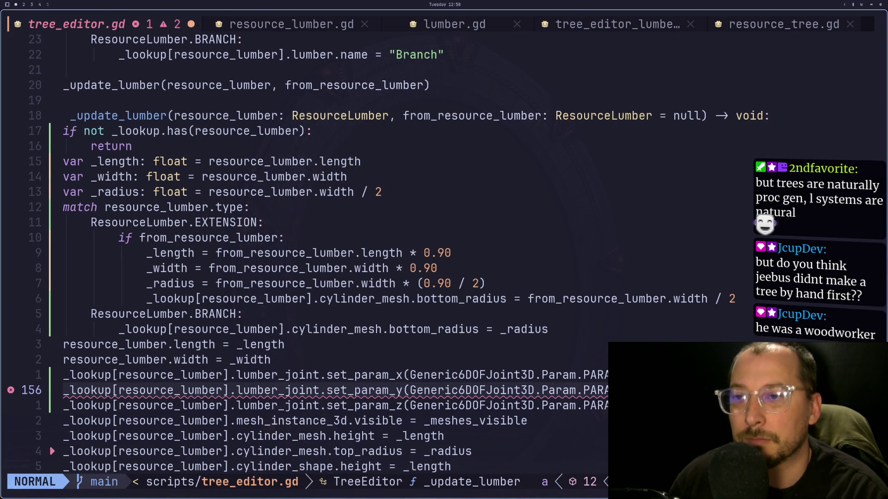
pyautogui.press('j')
pyautogui.press('a')
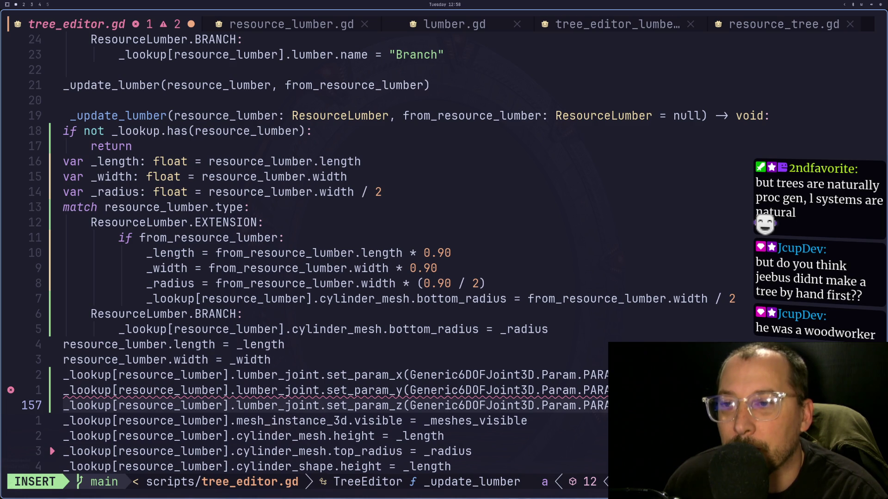
pyautogui.press('Escape')
# Review the Generic6DOFJoint3D calls on lines 156–157 before returning to Godot.
pyautogui.press(':')
pyautogui.press('Escape')
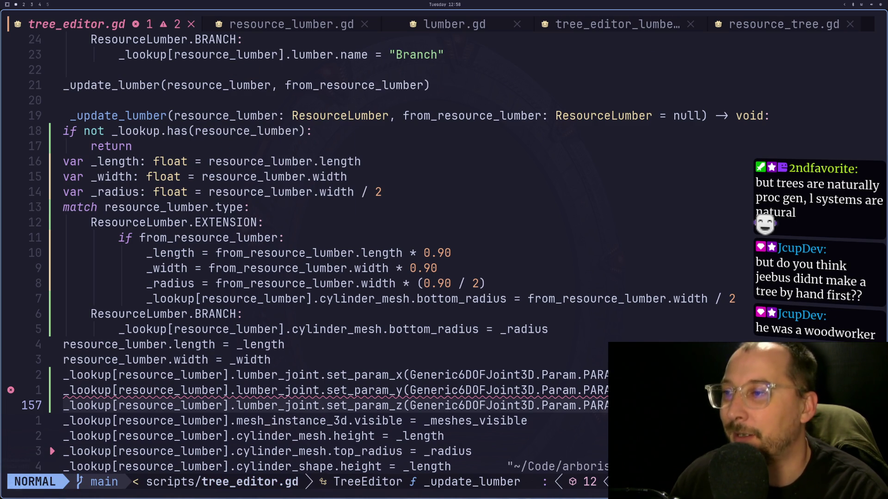
pyautogui.press('k')
pyautogui.press('h')
pyautogui.press('h')
pyautogui.press('h')
pyautogui.press('h')
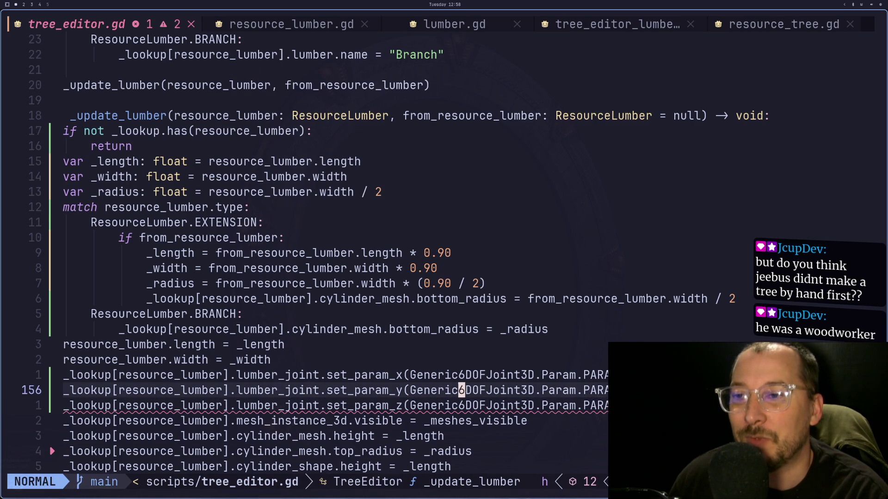
pyautogui.press('h')
pyautogui.press('h')
pyautogui.press('h')
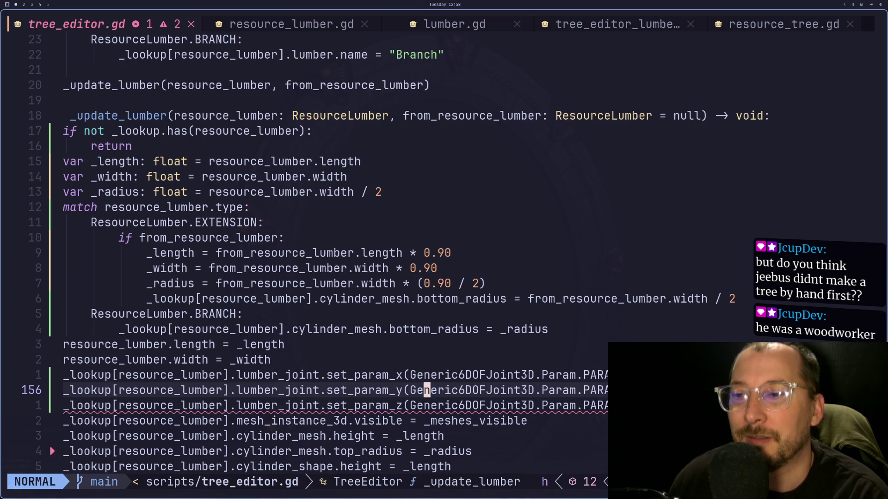
pyautogui.click(253, 70)
pyautogui.press('2')
pyautogui.press('Escape')
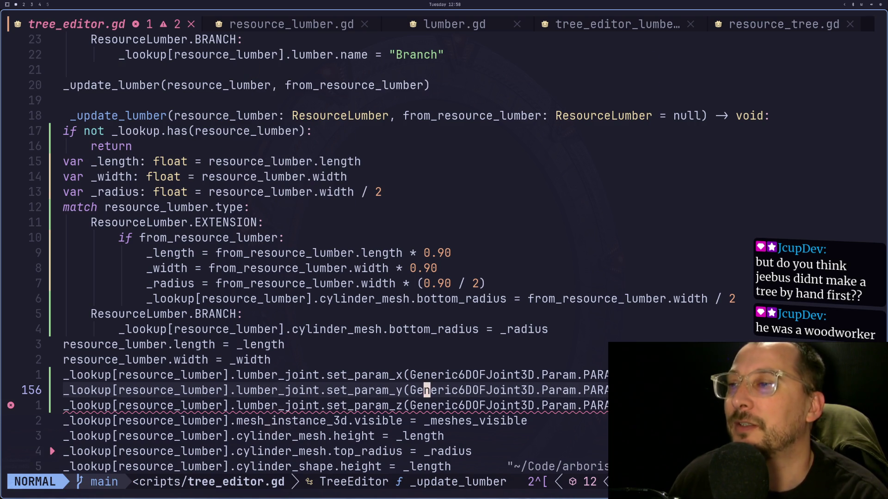
pyautogui.press('j')
pyautogui.press('k')
pyautogui.press('super+2')
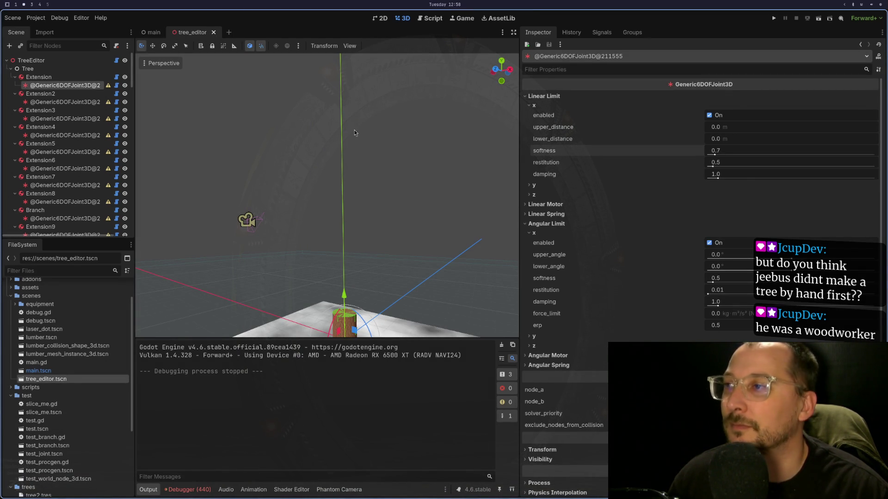
# Launch Godot from the app launcher on an empty workspace and open the Arborist project.
pyautogui.press('super+4')
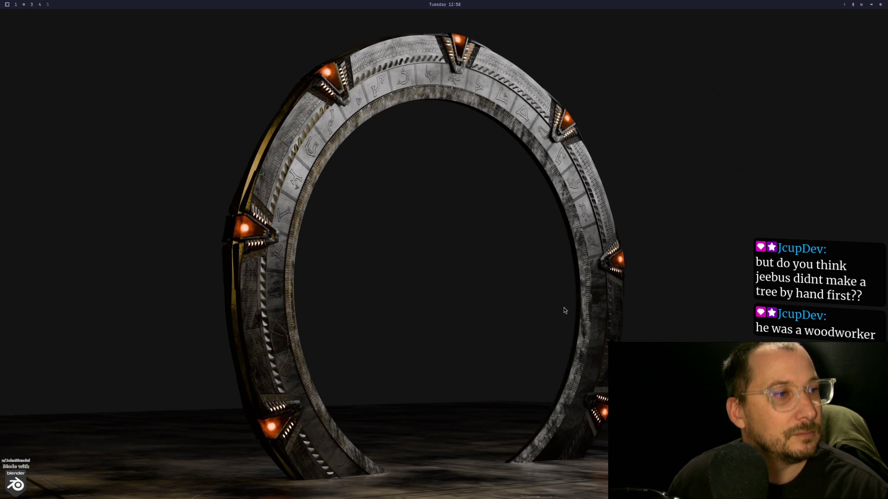
pyautogui.press('super+space')
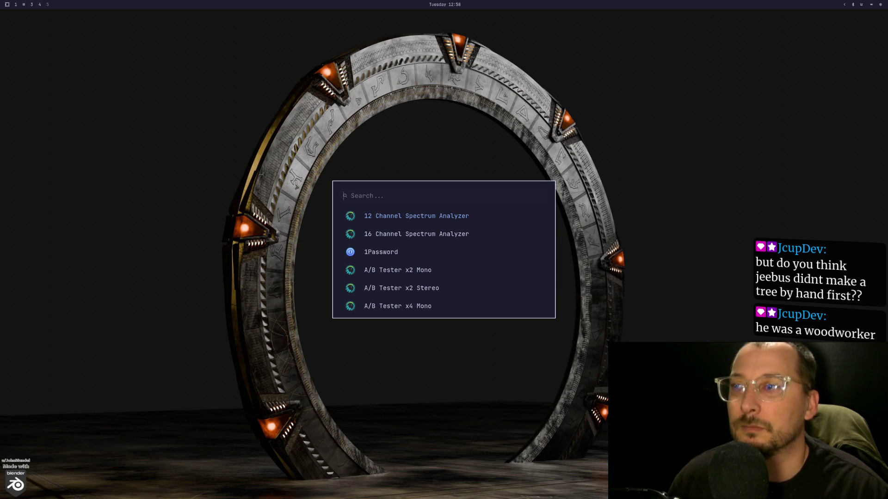
pyautogui.write('dis')
pyautogui.press('BackSpace')
pyautogui.press('BackSpace')
pyautogui.press('BackSpace')
pyautogui.write('godot')
pyautogui.press('Return')
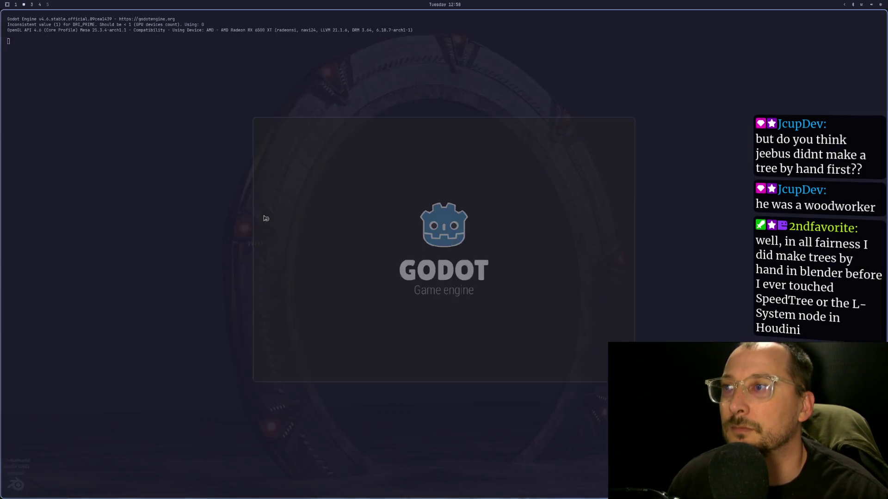
pyautogui.doubleClick(409, 158)
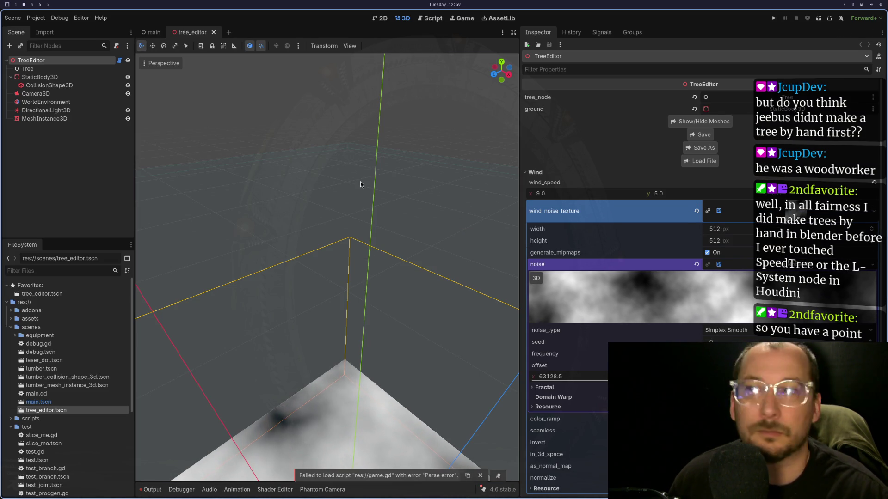
# Load tree2.tres into the TreeEditor node.
pyautogui.click(46, 68)
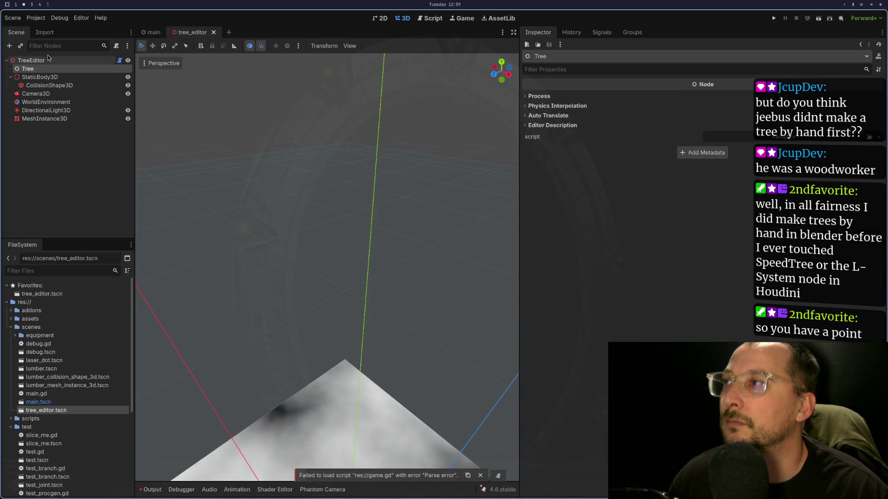
pyautogui.click(31, 60)
pyautogui.click(700, 160)
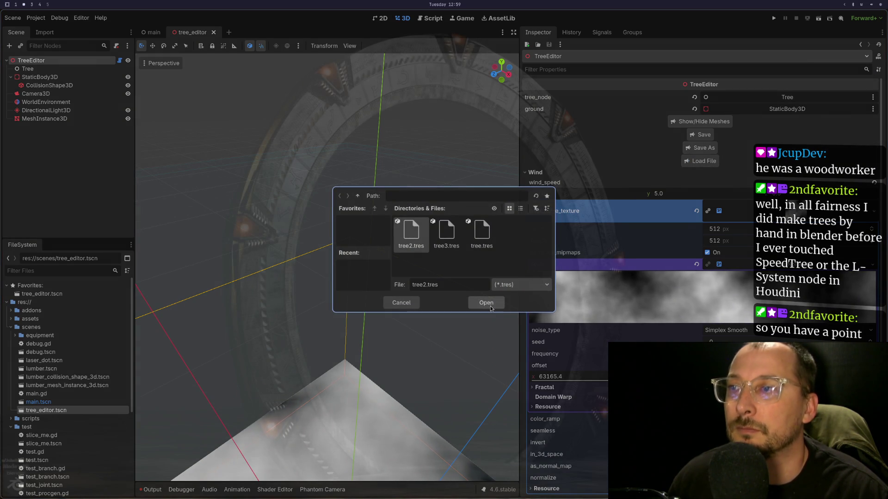
pyautogui.click(488, 304)
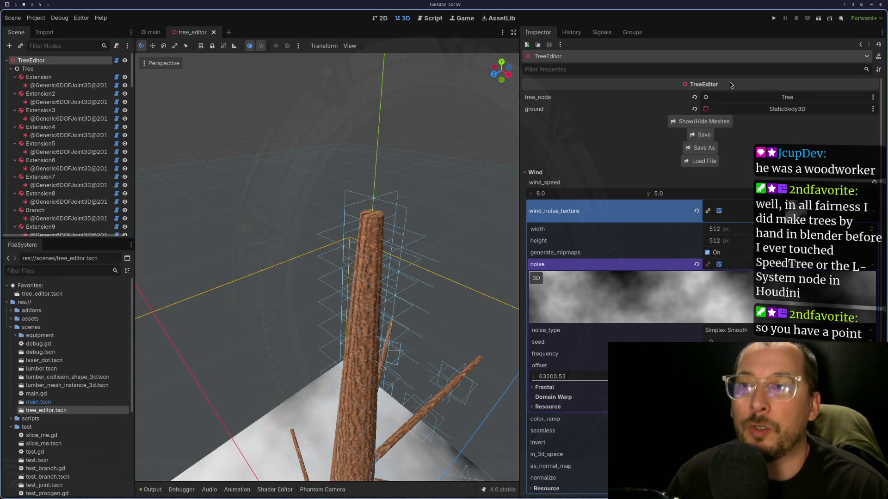
# Run the current tree scene and toggle the game window's size.
pyautogui.press('super+1')
pyautogui.press('super+2')
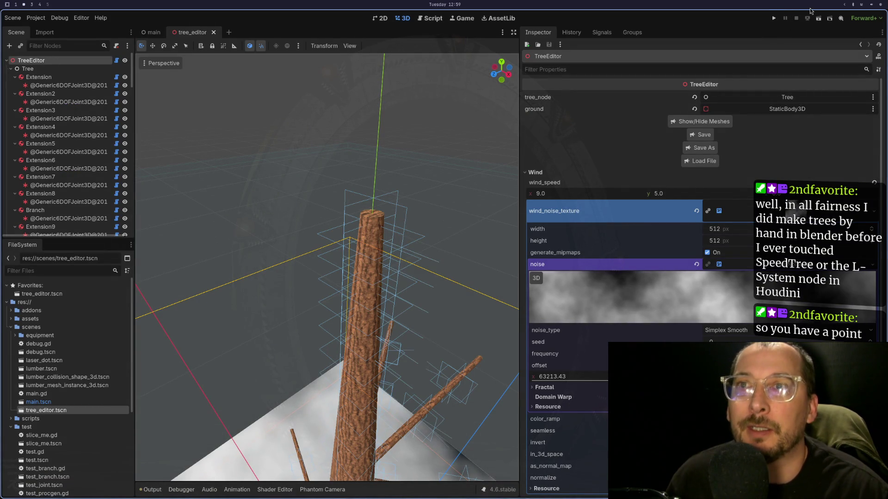
pyautogui.click(818, 21)
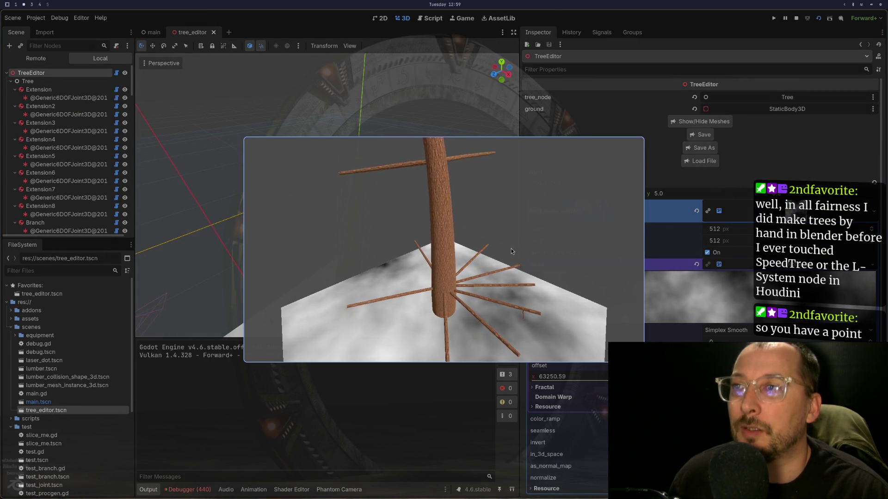
pyautogui.press('super+f')
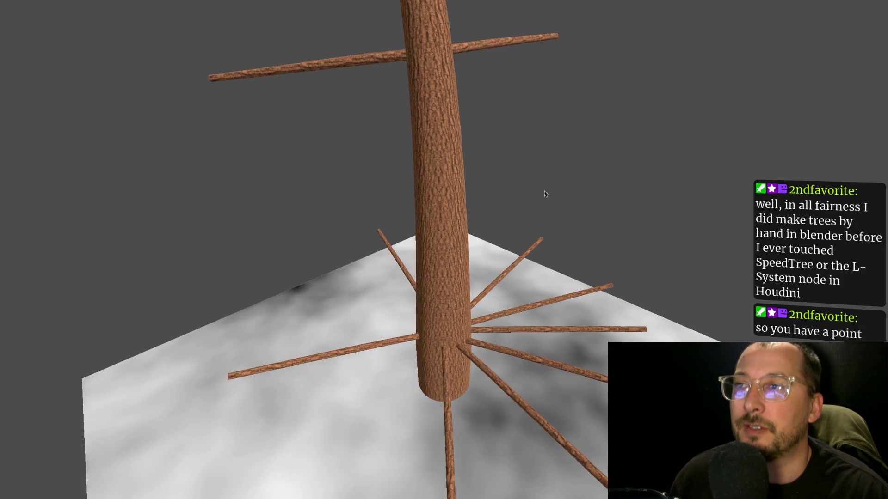
pyautogui.press('super+f')
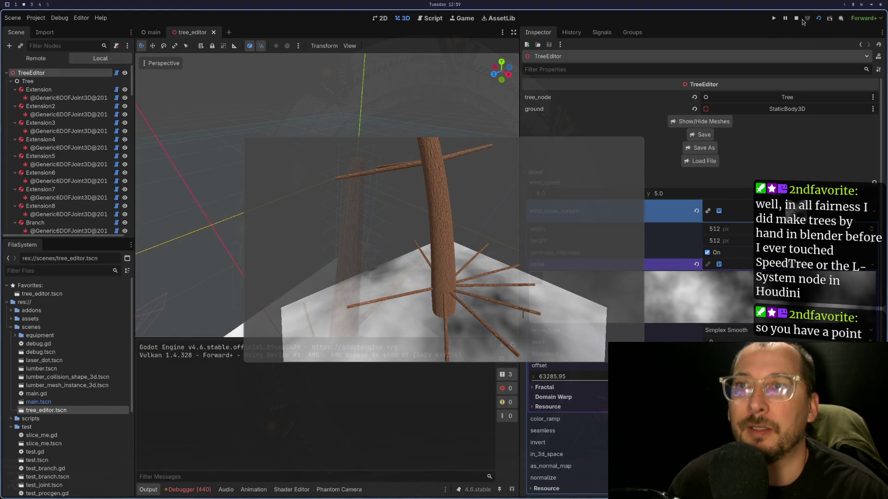
pyautogui.click(48, 61)
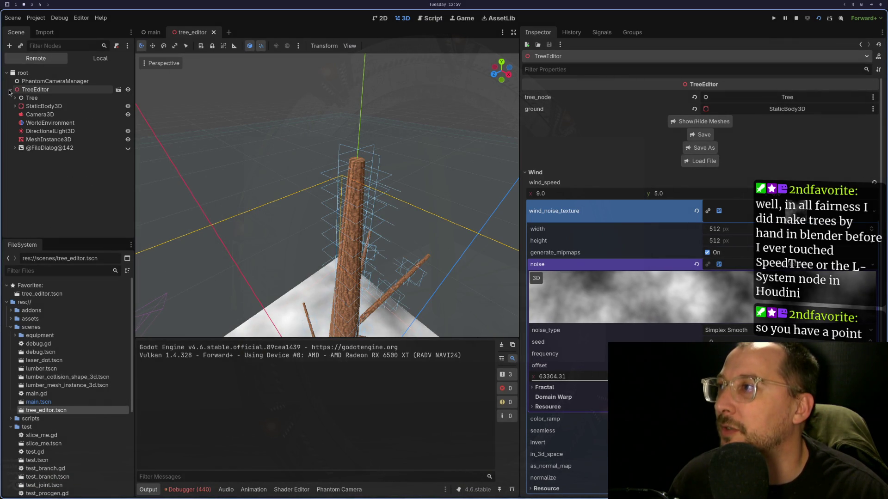
pyautogui.click(15, 98)
pyautogui.click(19, 106)
pyautogui.click(34, 114)
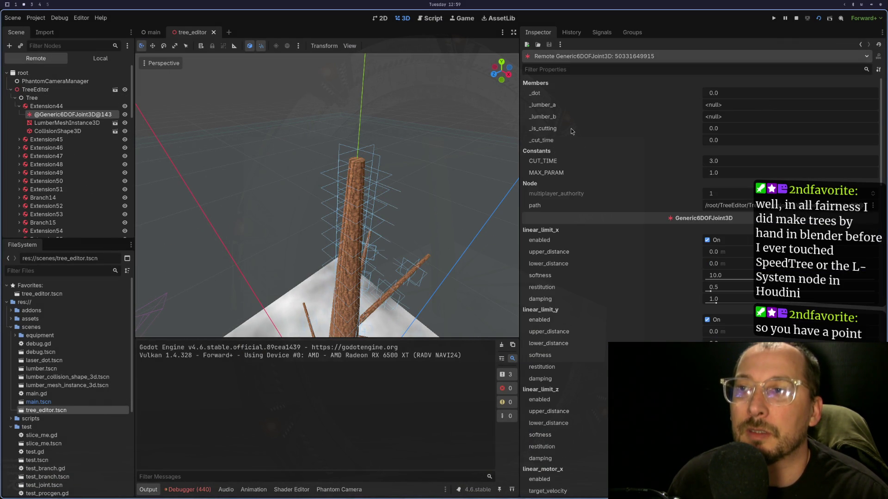
pyautogui.scroll(-5, 573, 134)
pyautogui.scroll(3, 595, 179)
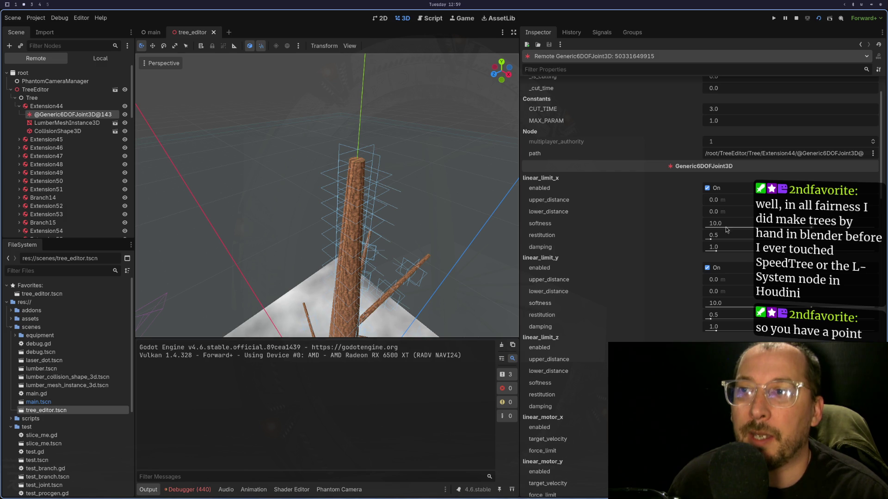
pyautogui.moveTo(533, 231)
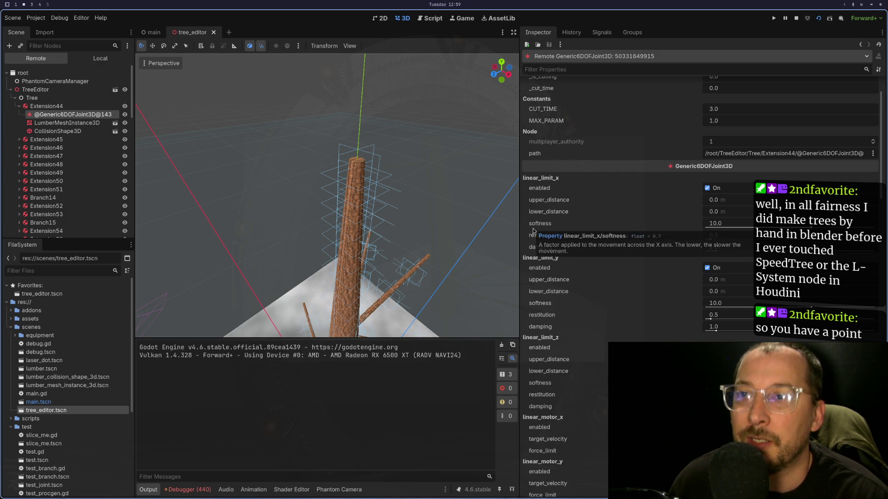
pyautogui.moveTo(533, 250)
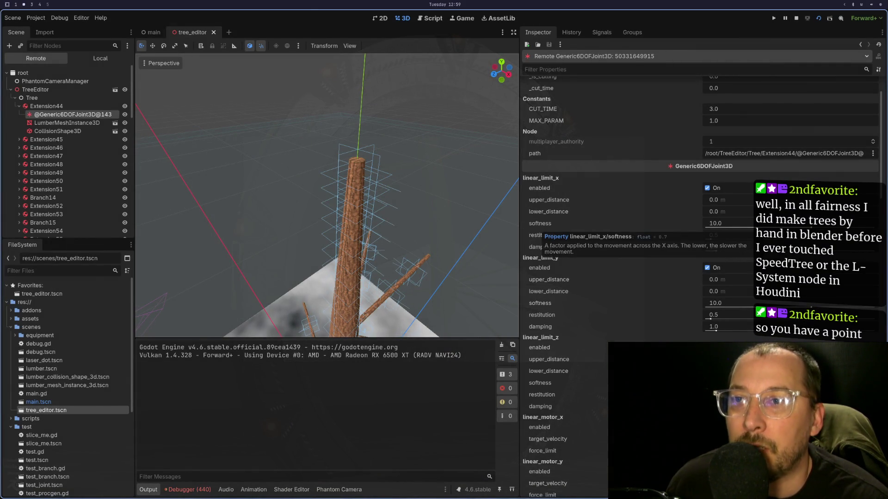
pyautogui.press('super+1')
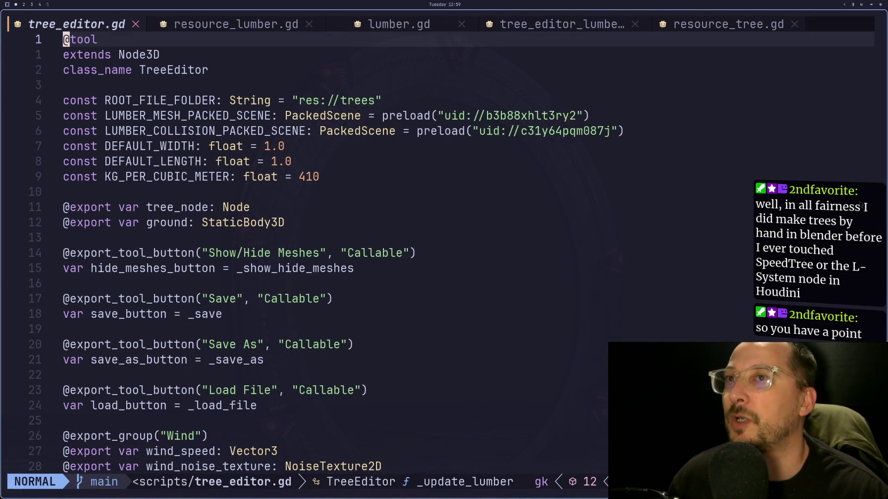
# Change the x-axis PARAM_LINEAR_LIMIT_SOFTNESS value on line 155 of tree_editor.gd.
pyautogui.click(759, 26)
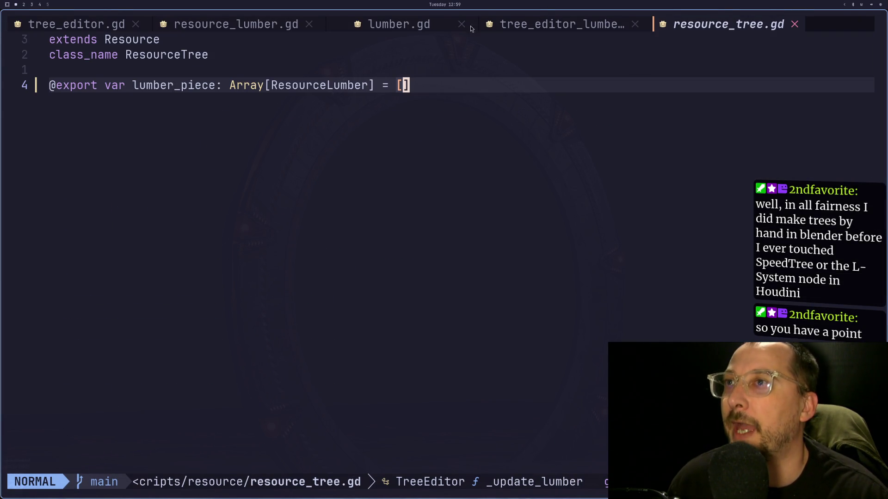
pyautogui.click(88, 22)
pyautogui.scroll(-19, 394, 204)
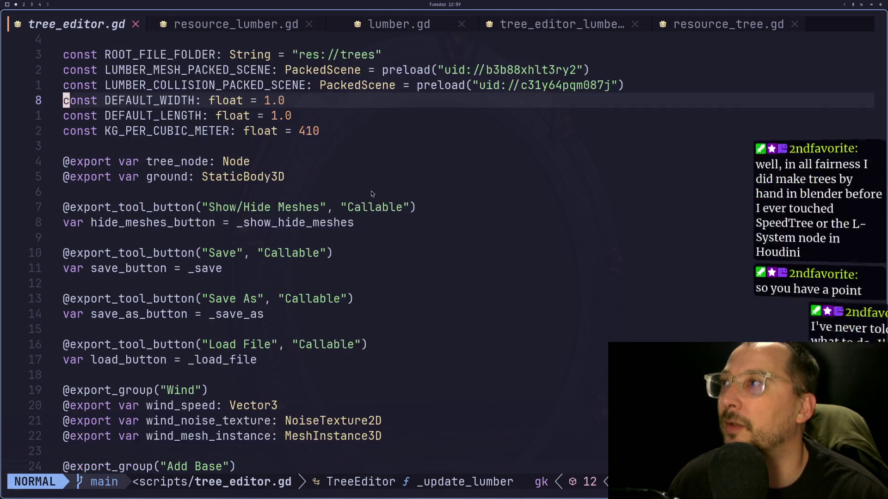
pyautogui.scroll(-20, 338, 271)
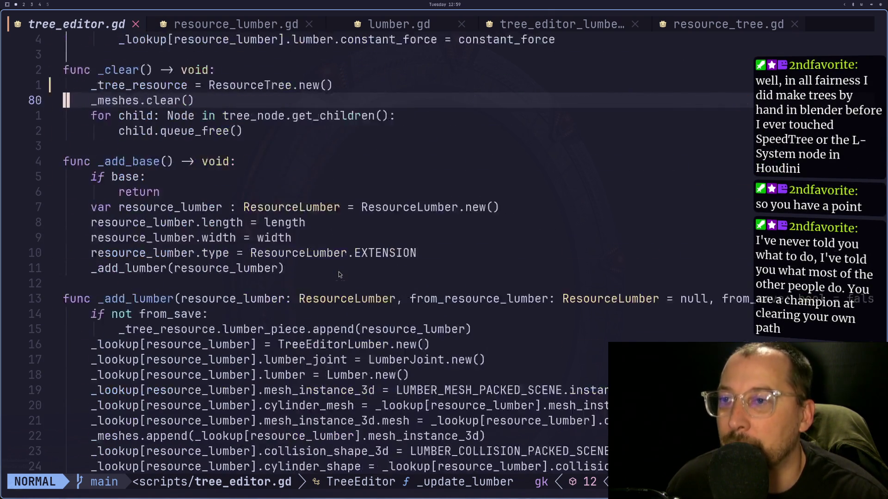
pyautogui.scroll(-7, 339, 275)
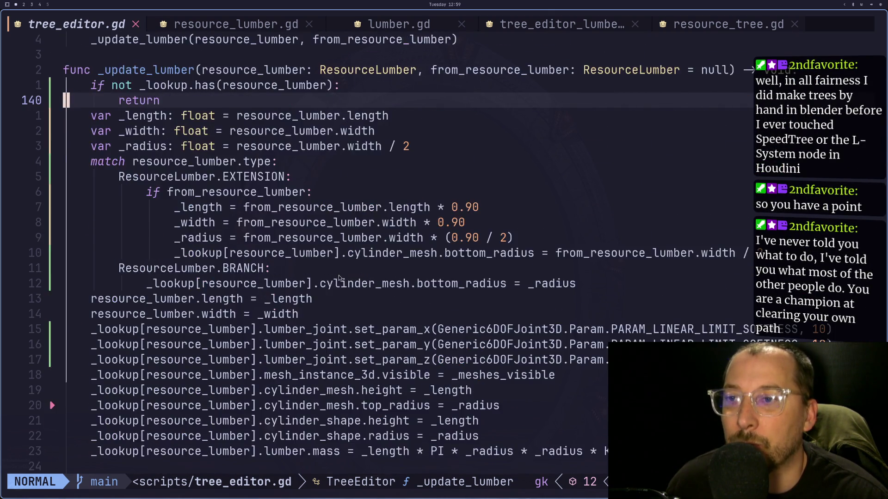
pyautogui.click(420, 284)
pyautogui.press('a')
pyautogui.press('BackSpace')
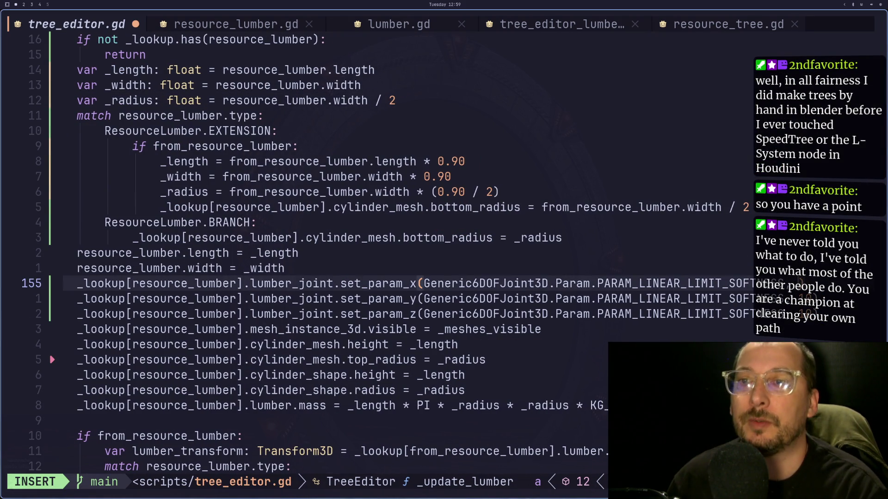
pyautogui.press('Escape')
# Change the y- and z-axis PARAM_LINEAR_LIMIT_SOFTNESS values on the next two lines.
pyautogui.press('j')
pyautogui.press('i')
pyautogui.press('BackSpace')
pyautogui.press('Escape')
pyautogui.press('j')
pyautogui.press('i')
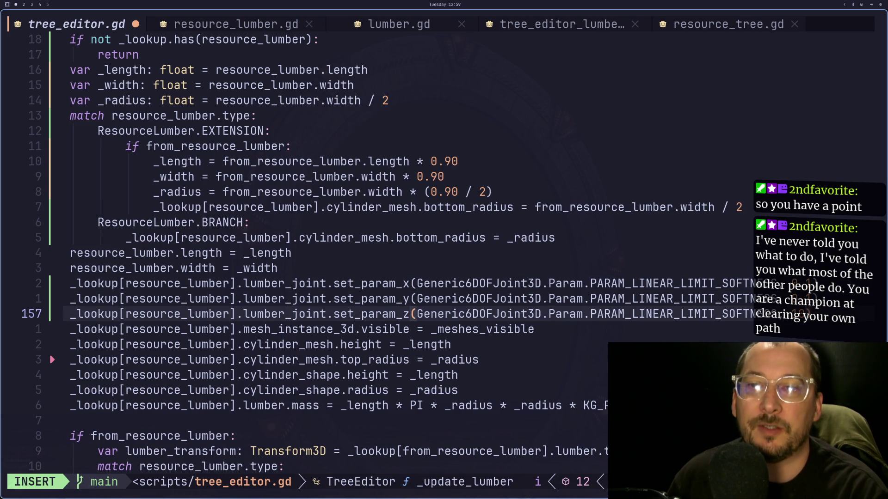
# Save tree_editor.gd with :w.
pyautogui.press('Escape')
pyautogui.write(':w')
pyautogui.press('Return')
pyautogui.press('super+2')
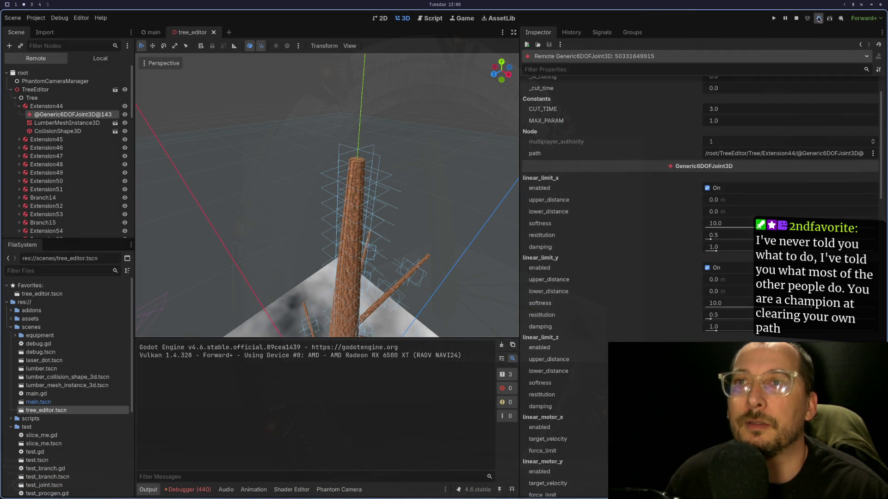
pyautogui.click(819, 18)
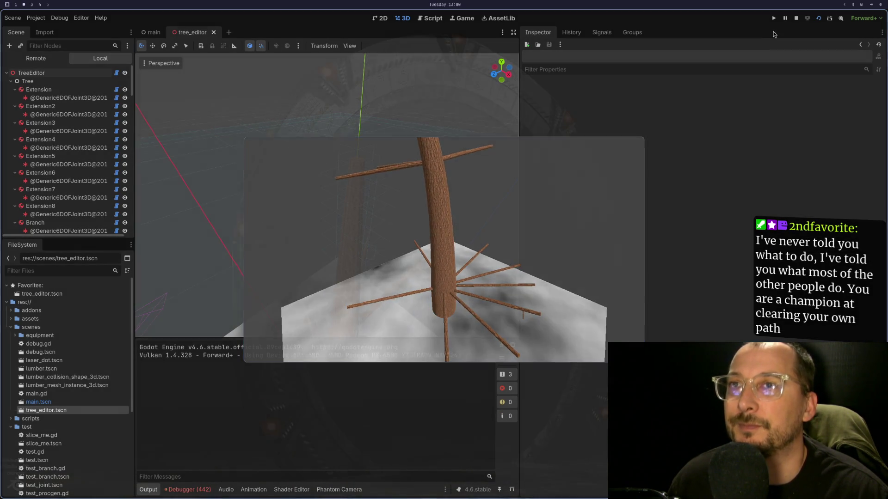
pyautogui.press('Escape')
pyautogui.click(50, 62)
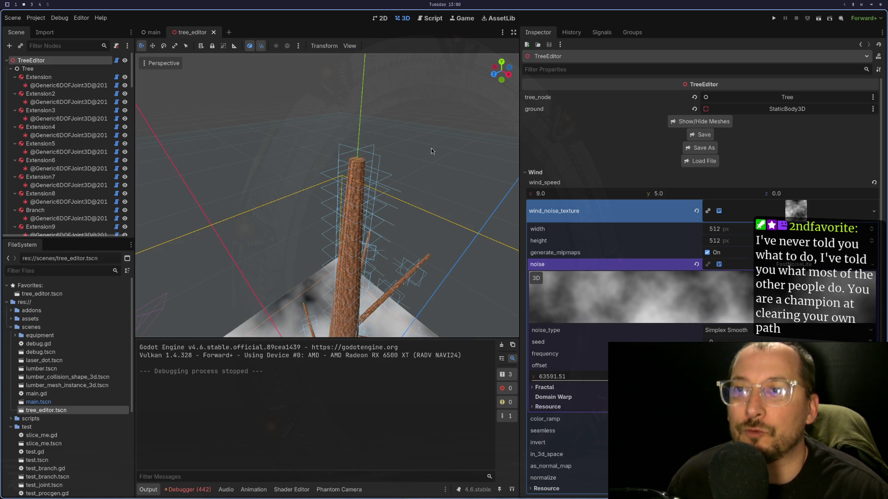
pyautogui.click(44, 77)
pyautogui.click(60, 86)
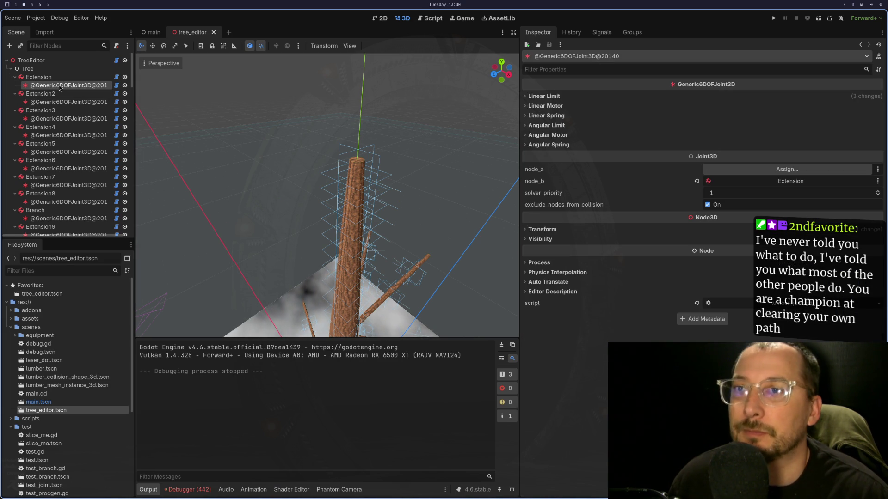
pyautogui.press('super+1')
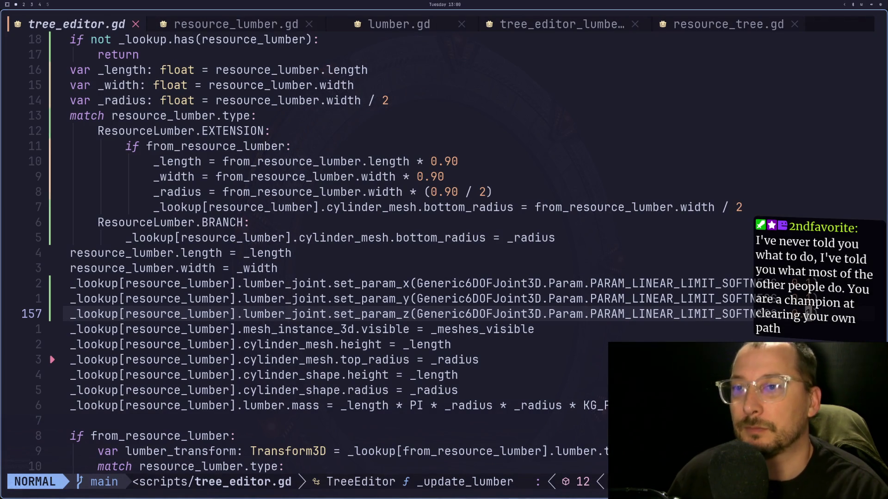
# Yank the three softness set_param lines with y2j and paste a copy.
pyautogui.press('k')
pyautogui.press('k')
pyautogui.press('y')
pyautogui.press('2')
pyautogui.press('j')
pyautogui.press('j')
pyautogui.press('j')
pyautogui.press('j')
pyautogui.press('P')
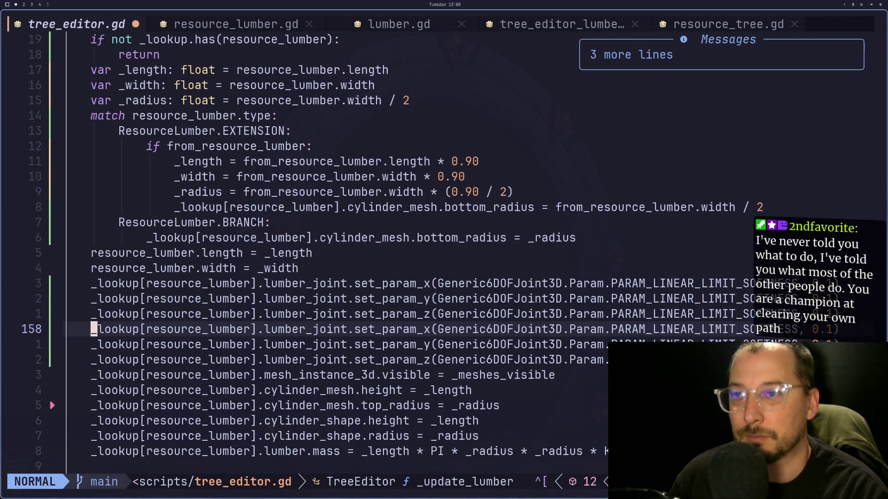
# Change SOFTNESS to DAMPING in the first pasted set_param line.
pyautogui.press('l')
pyautogui.press('l')
pyautogui.press('l')
pyautogui.press('l')
pyautogui.press('l')
pyautogui.press('l')
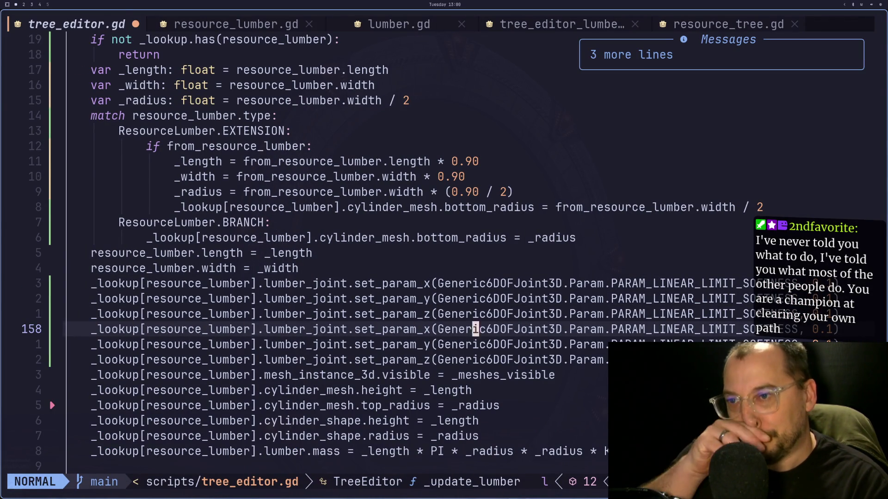
pyautogui.press('l')
pyautogui.press('l')
pyautogui.press('l')
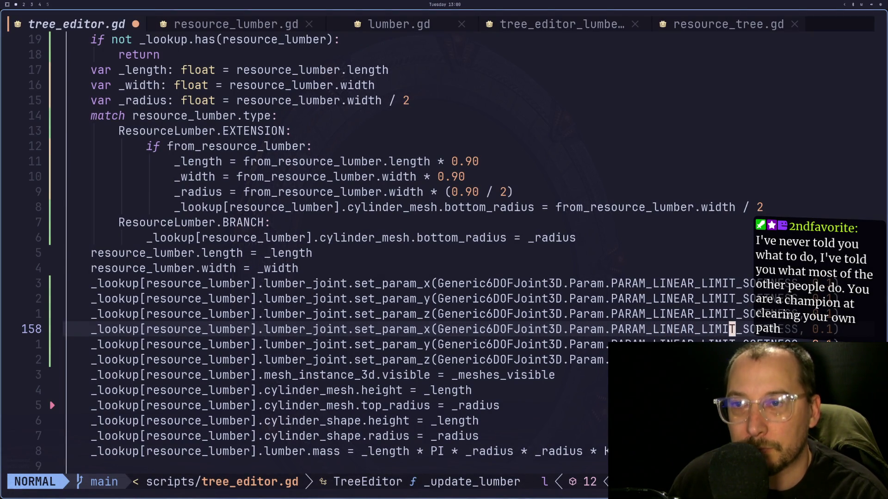
pyautogui.press('c')
pyautogui.press('w')
pyautogui.write('DA')
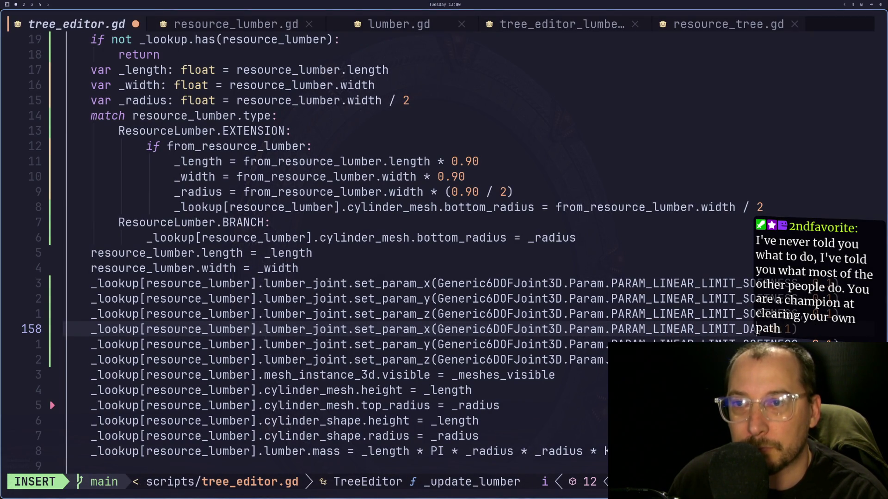
pyautogui.press('Escape')
pyautogui.press('super+3')
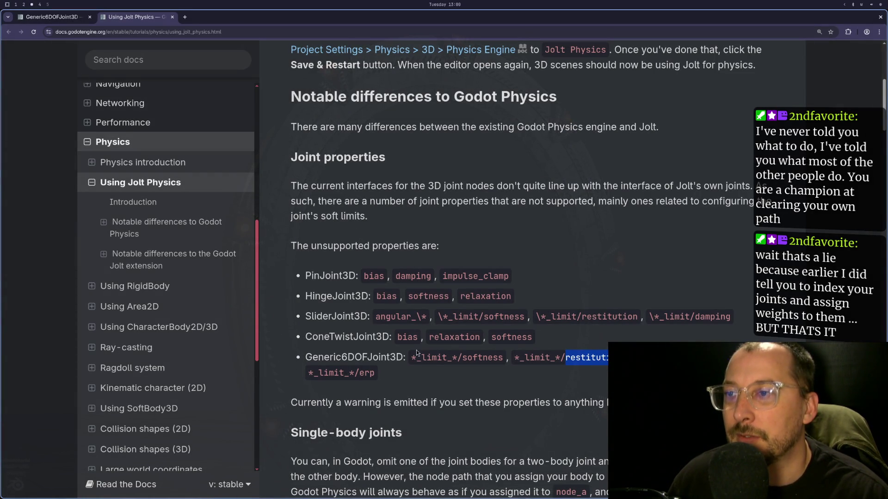
# Check the Jolt docs' unsupported Generic6DOFJoint3D _limit_ and SliderJoint3D angular_ properties.
pyautogui.doubleClick(432, 360)
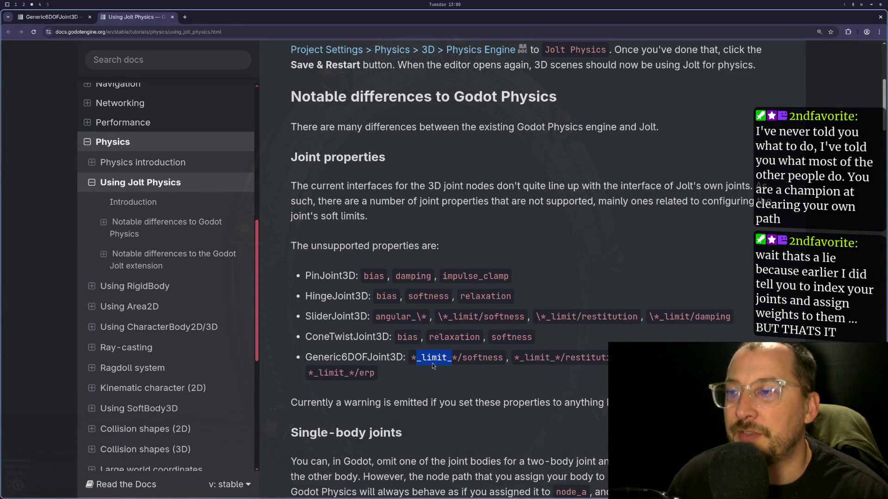
pyautogui.doubleClick(387, 316)
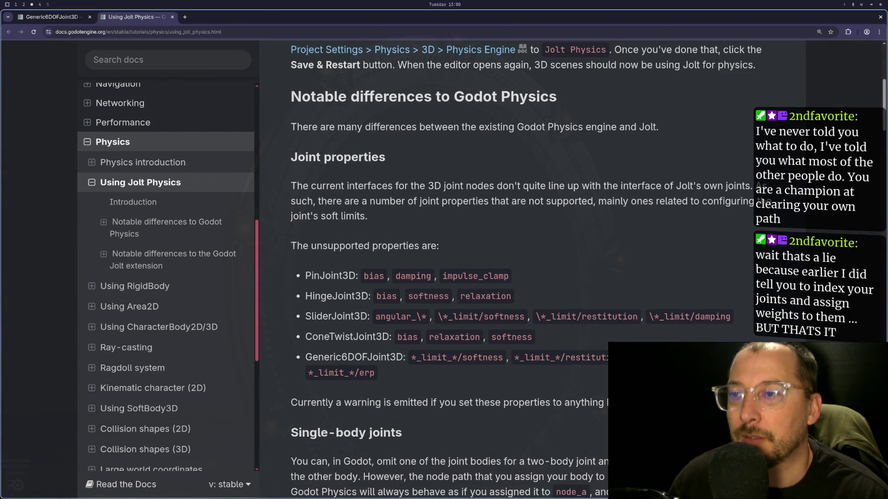
pyautogui.press('super+1')
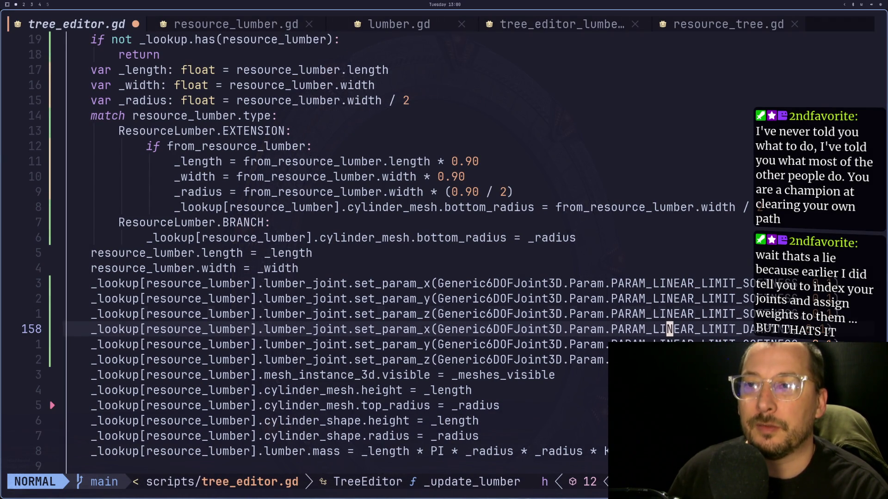
# Try changing line 155's PARAM_LINEAR parameter to an angular PARAM_A… one.
pyautogui.press('k')
pyautogui.press('k')
pyautogui.press('k')
pyautogui.press('l')
pyautogui.press('l')
pyautogui.press('A')
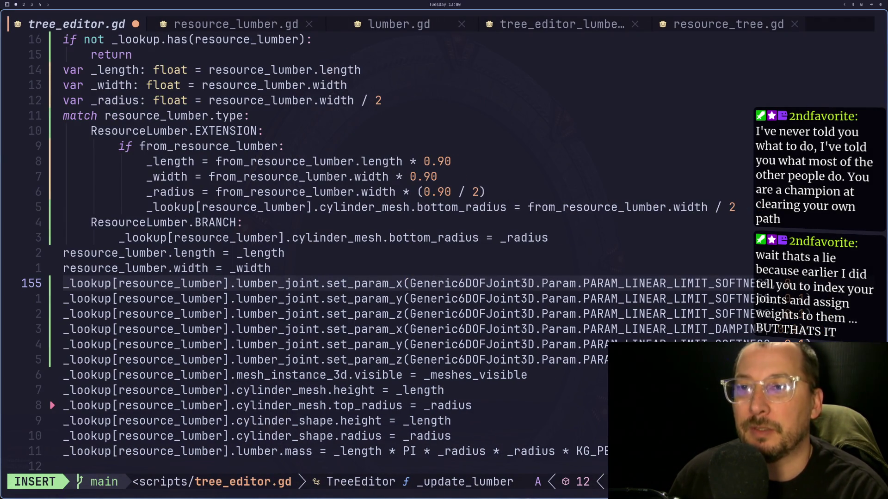
pyautogui.press('Escape')
pyautogui.press('h')
pyautogui.press('h')
pyautogui.press('h')
pyautogui.press('h')
pyautogui.press('b')
pyautogui.press('i')
pyautogui.press('BackSpace')
pyautogui.press('BackSpace')
pyautogui.press('BackSpace')
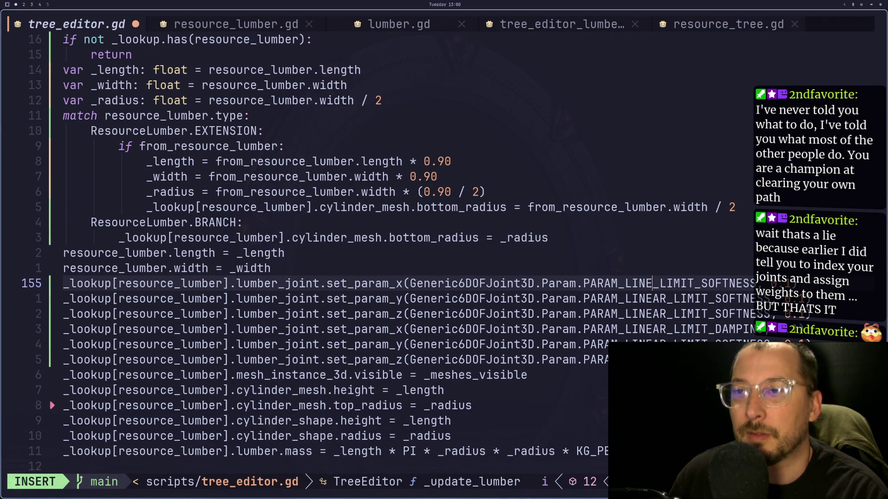
pyautogui.press('BackSpace')
pyautogui.write('A')
# Recheck the Jolt docs, then undo line 155 back to PARAM_LINEAR_LIMIT_SOFTNESS.
pyautogui.press('super+2')
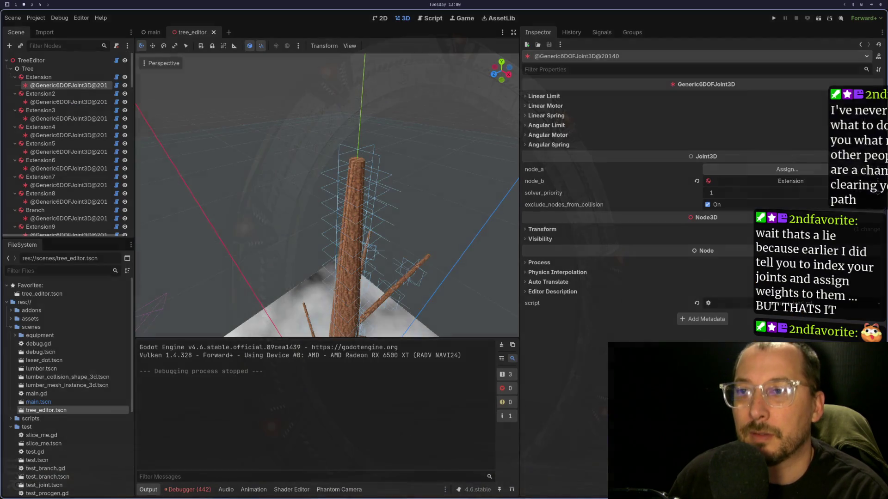
pyautogui.press('super+3')
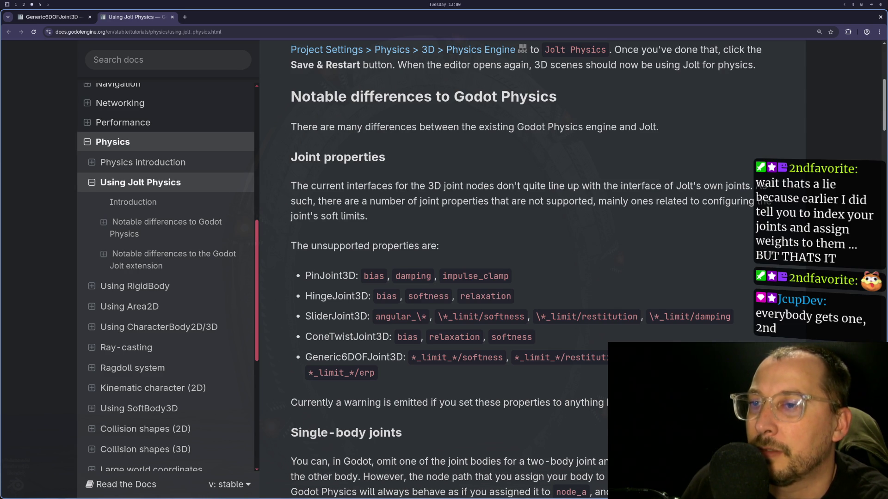
pyautogui.press('super+1')
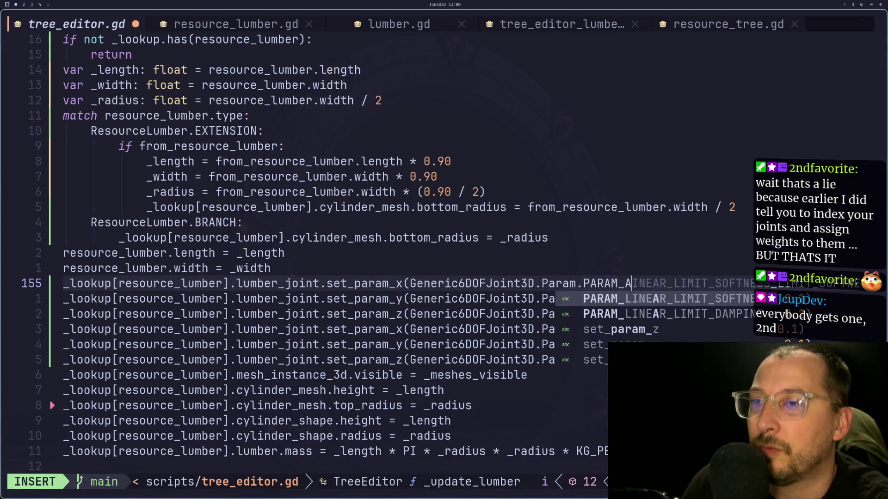
pyautogui.press('Escape')
pyautogui.press('u')
# Back in Godot, expand the joint's Linear Motor settings in the Inspector.
pyautogui.press('super+2')
pyautogui.press('super+3')
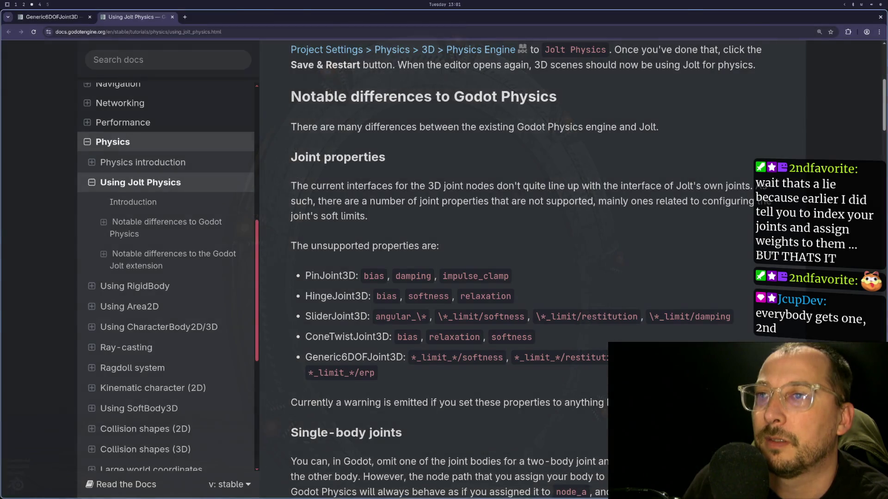
pyautogui.press('super+2')
pyautogui.click(539, 106)
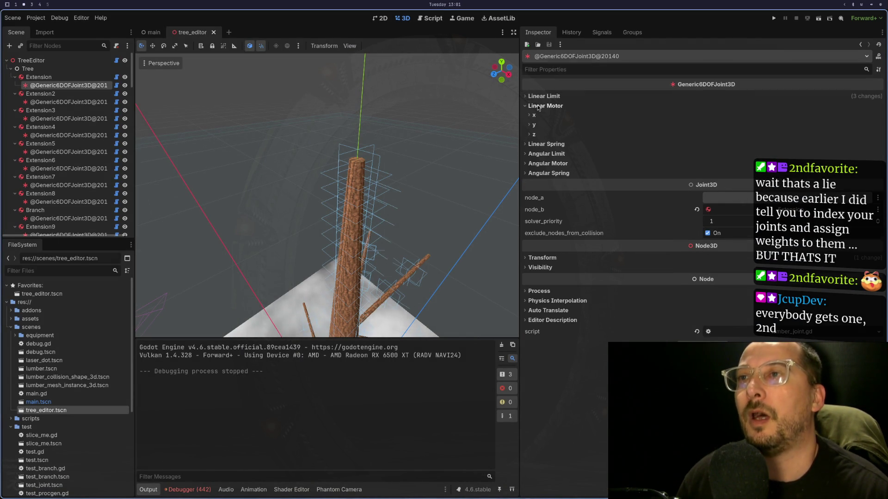
# Peek at Linear Motor x and Linear Limit, and recheck the Jolt docs' _limit_* entry.
pyautogui.click(546, 118)
pyautogui.click(543, 116)
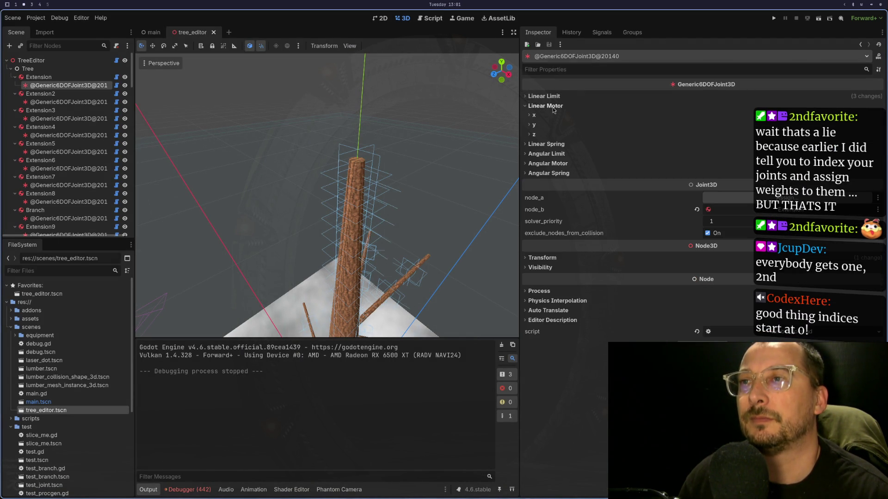
pyautogui.click(564, 99)
pyautogui.press('super+1')
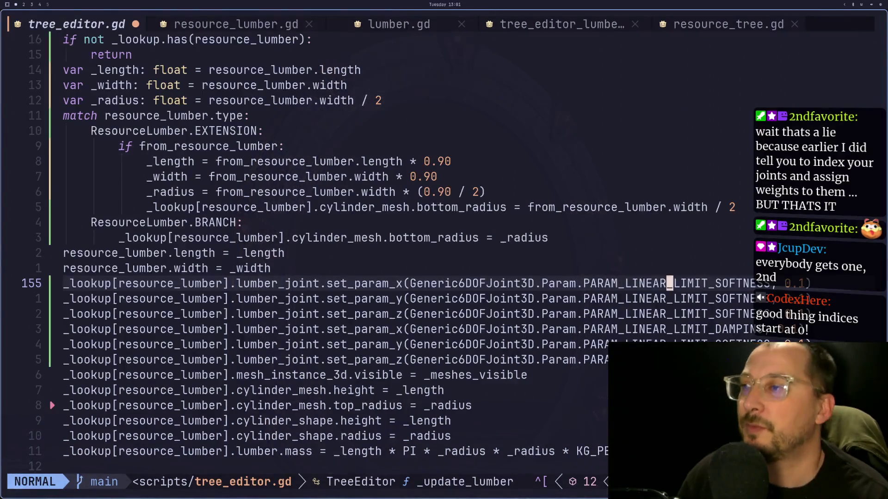
pyautogui.press('super+2')
pyautogui.press('super+1')
pyautogui.press('super+3')
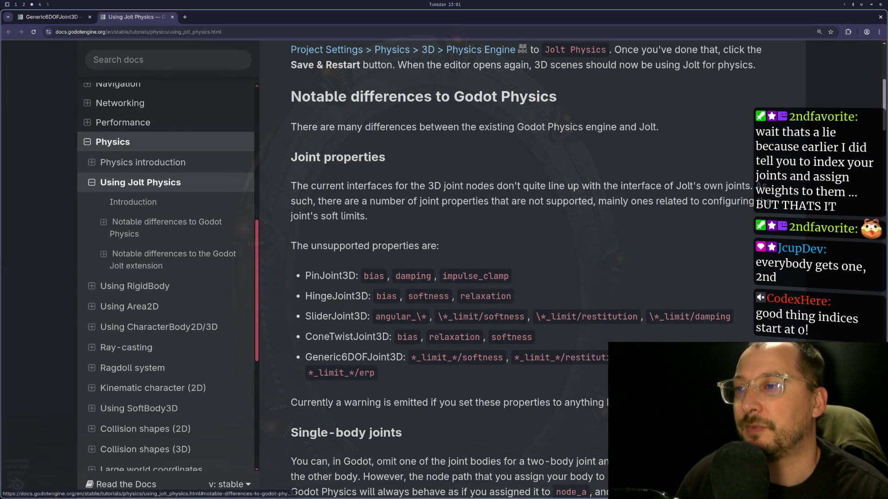
pyautogui.doubleClick(435, 359)
pyautogui.doubleClick(454, 358)
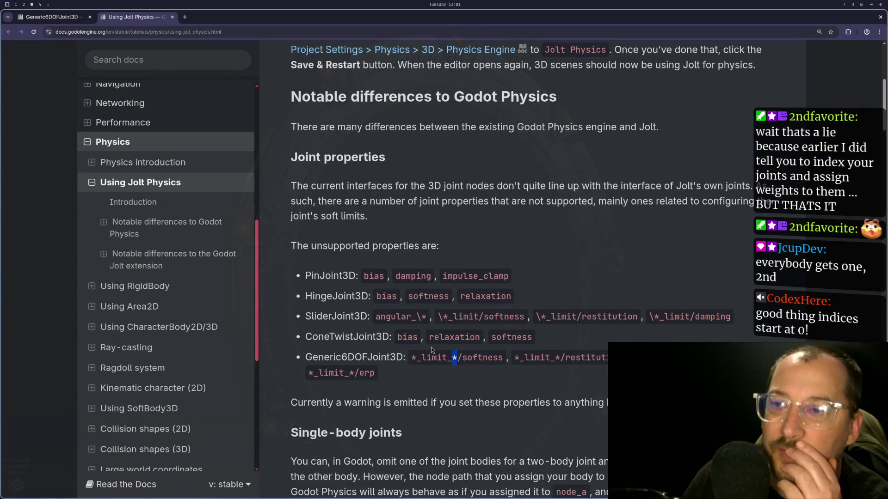
pyautogui.press('super+1')
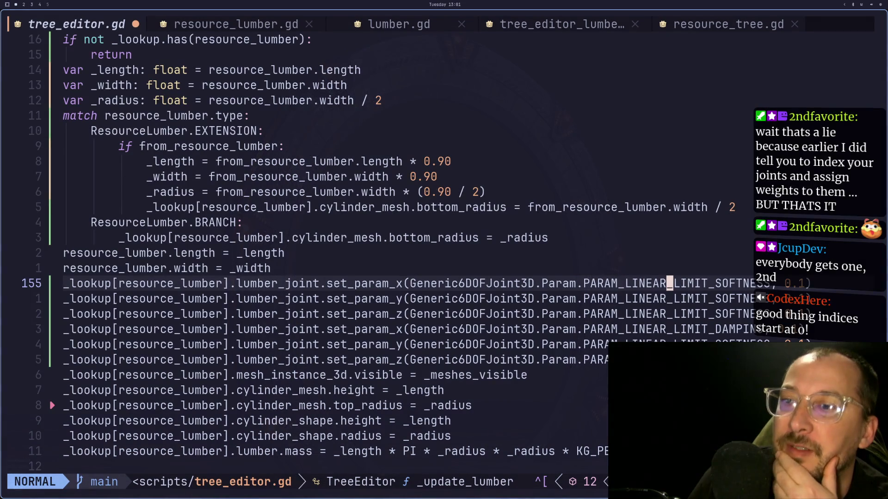
pyautogui.press('super+2')
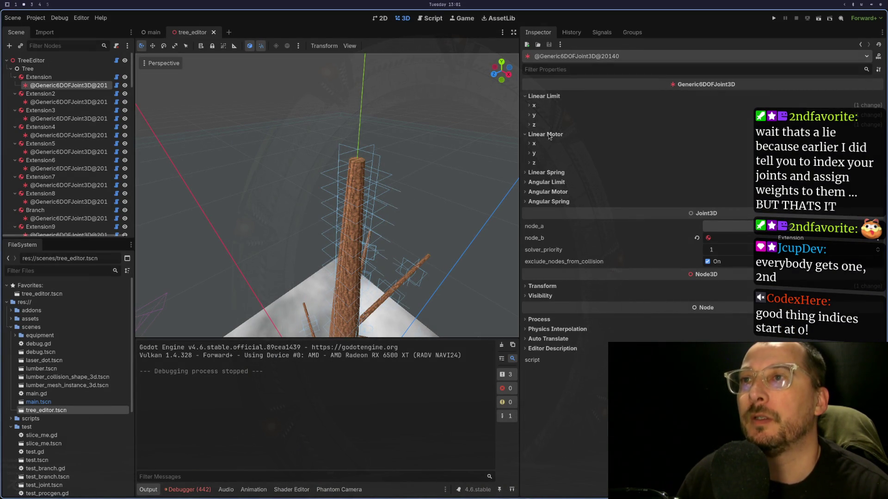
# Collapse Linear Limit and Linear Motor and show the Linear Spring x properties.
pyautogui.click(550, 96)
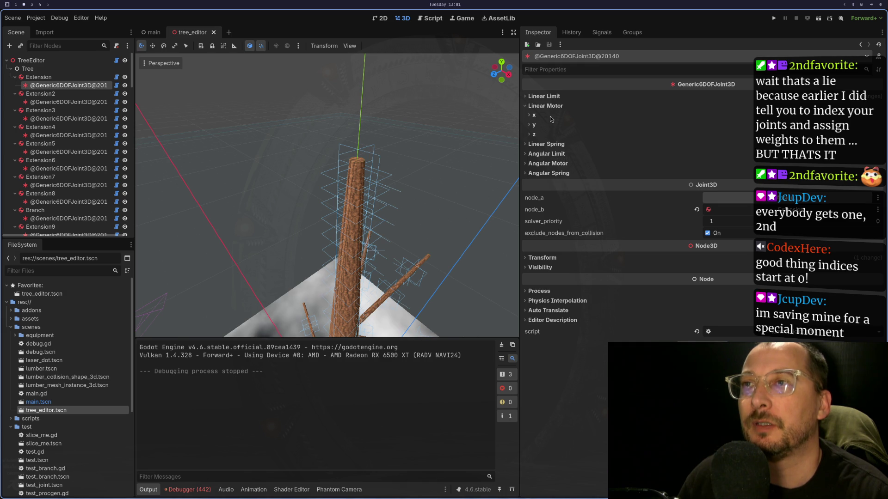
pyautogui.click(550, 106)
pyautogui.click(551, 115)
pyautogui.click(547, 125)
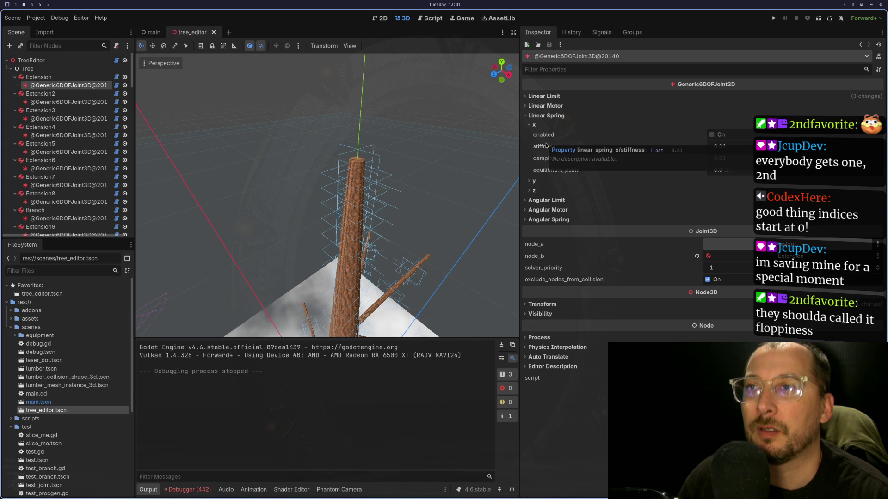
# Open Angular Spring and show its z-axis properties.
pyautogui.click(547, 211)
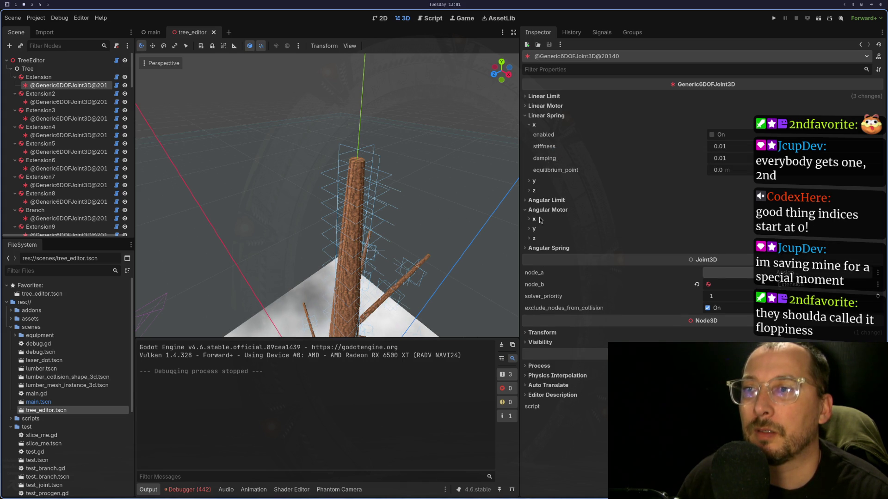
pyautogui.click(541, 220)
pyautogui.click(540, 220)
pyautogui.click(548, 210)
pyautogui.click(547, 220)
pyautogui.click(548, 229)
pyautogui.click(548, 231)
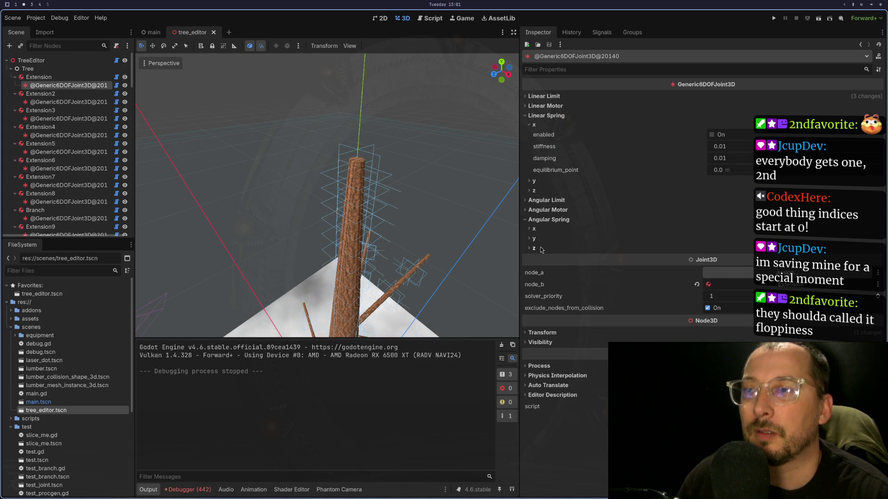
pyautogui.click(539, 249)
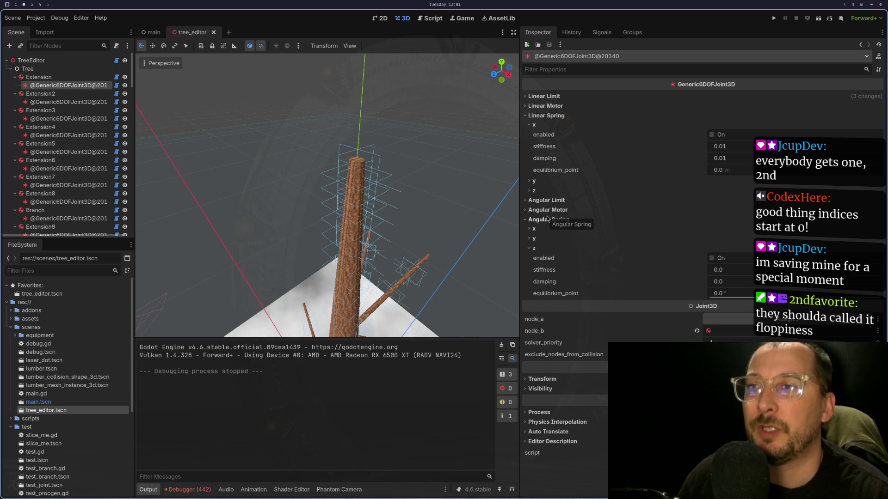
# Briefly check the Angular Limit and Linear Limit x properties, then collapse Linear Limit.
pyautogui.press('super+1')
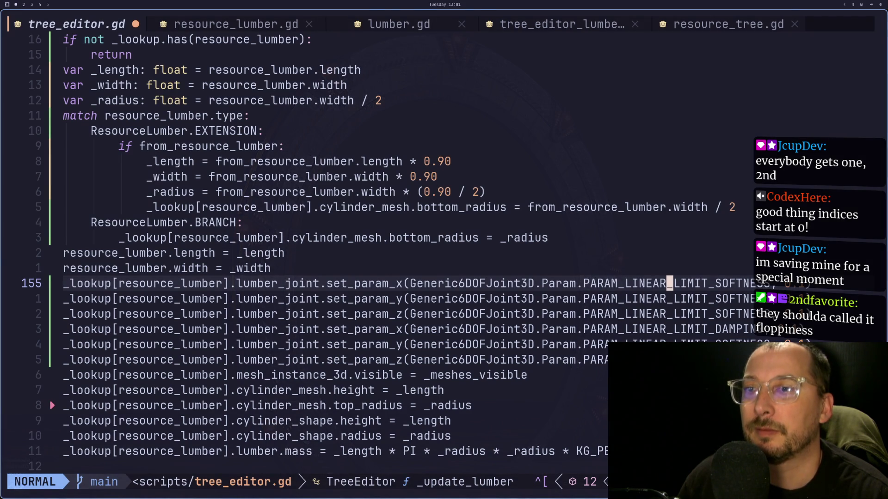
pyautogui.press('super+2')
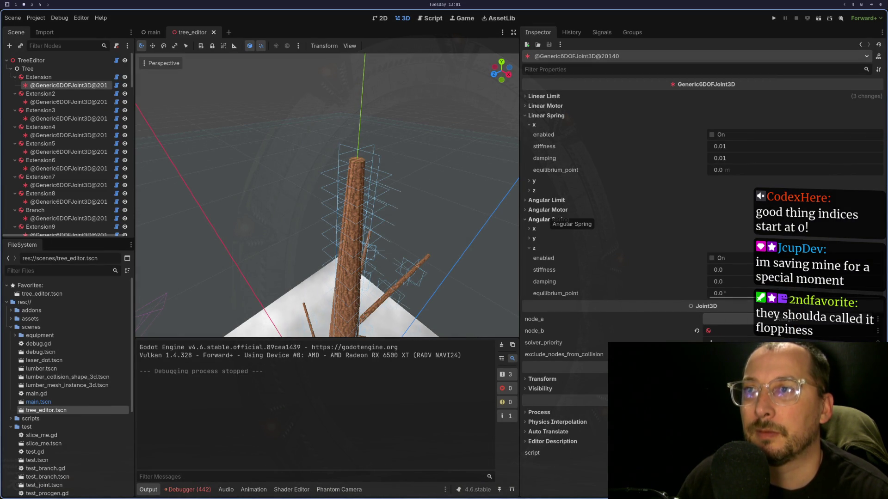
pyautogui.click(551, 201)
pyautogui.click(550, 201)
pyautogui.click(544, 95)
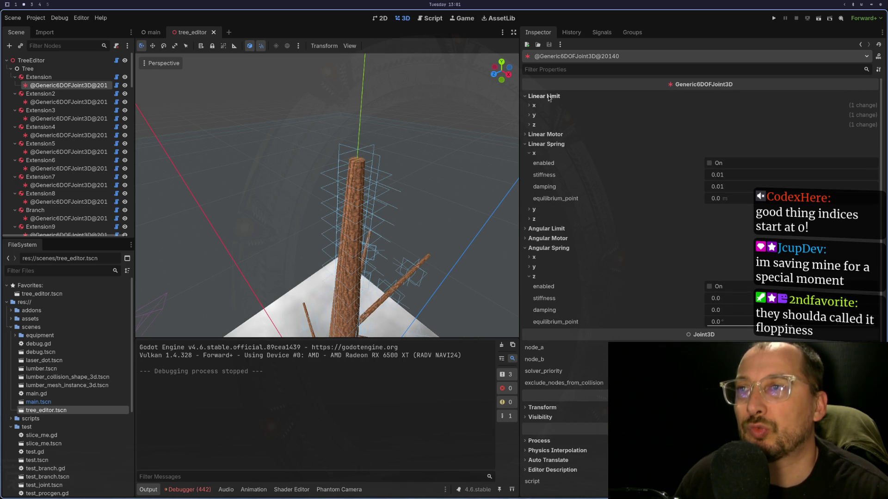
pyautogui.click(542, 106)
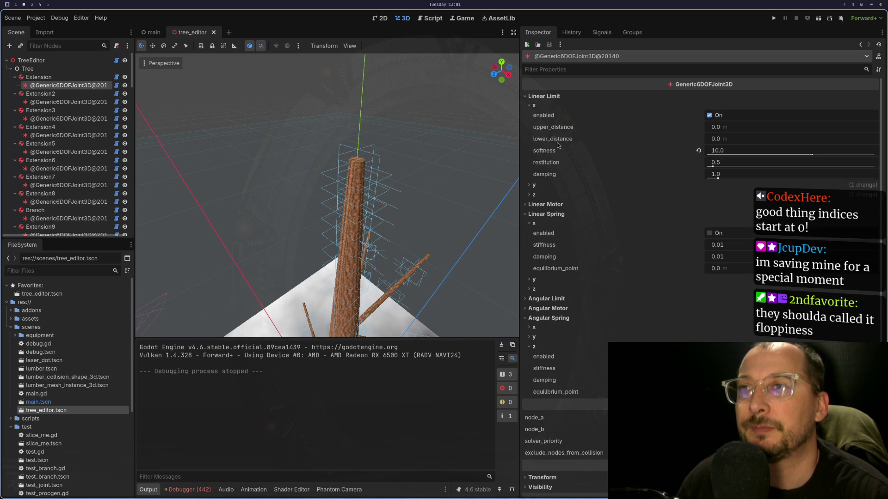
pyautogui.click(552, 96)
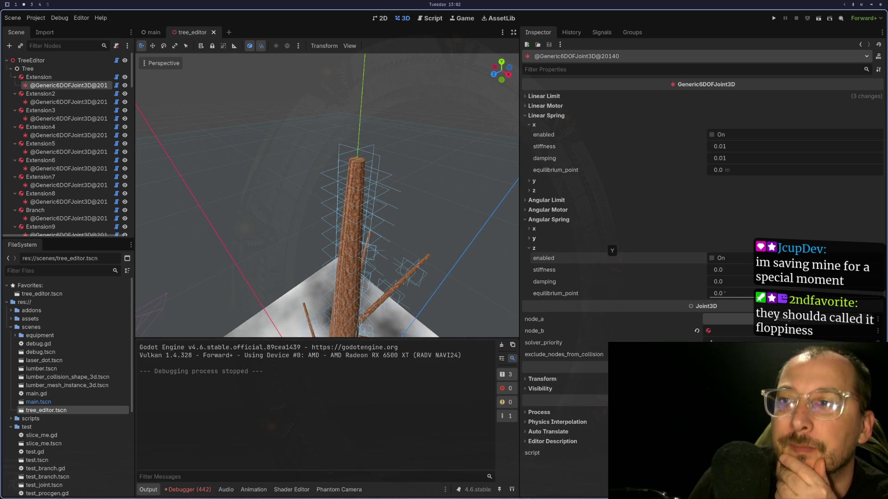
pyautogui.press('super+1')
pyautogui.press('super+2')
pyautogui.press('super+3')
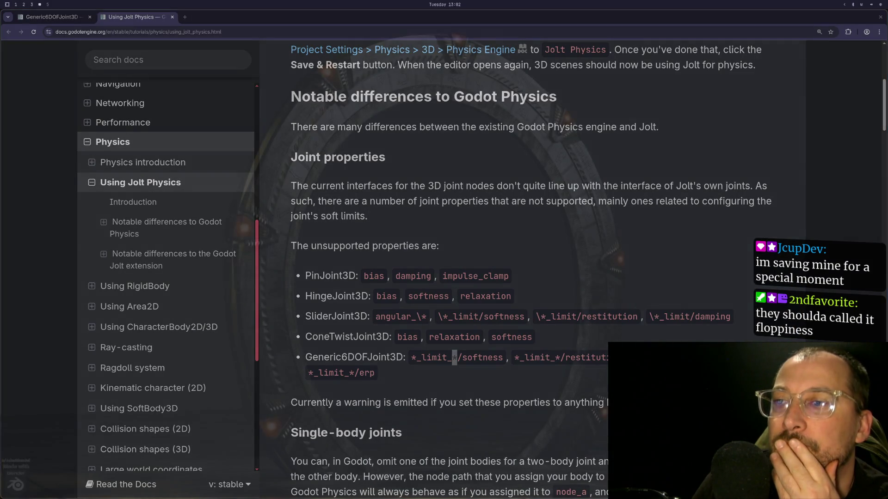
pyautogui.scroll(-15, 506, 315)
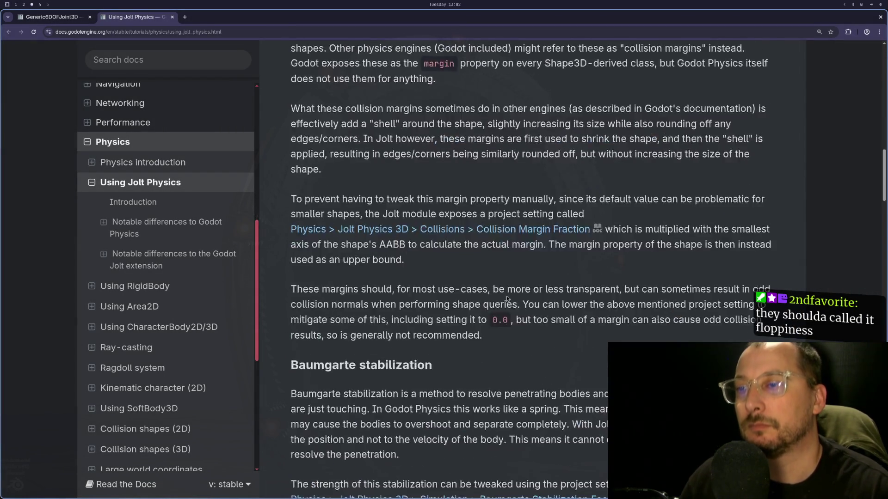
pyautogui.scroll(-5, 506, 315)
pyautogui.click(89, 20)
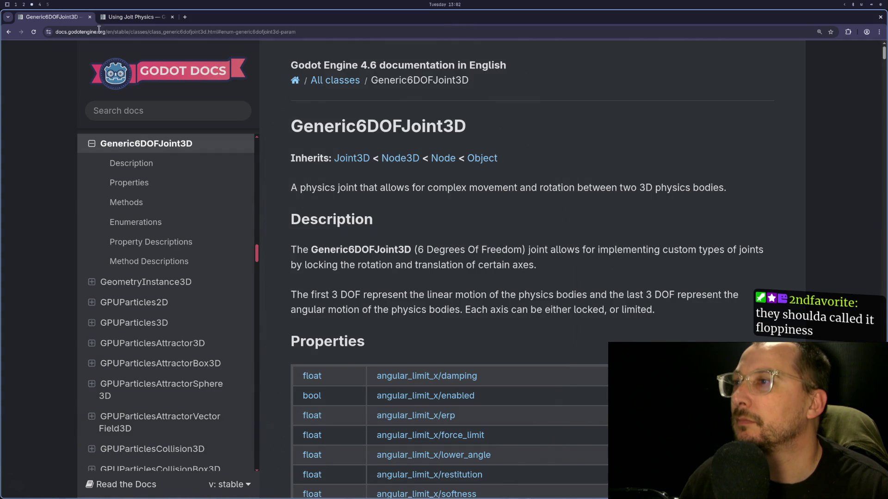
pyautogui.scroll(-5, 498, 257)
pyautogui.scroll(-7, 501, 253)
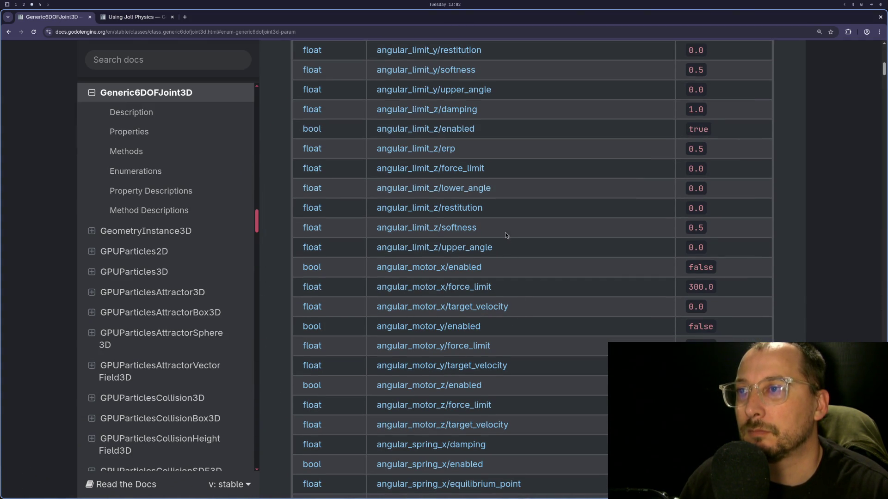
pyautogui.scroll(1, 516, 220)
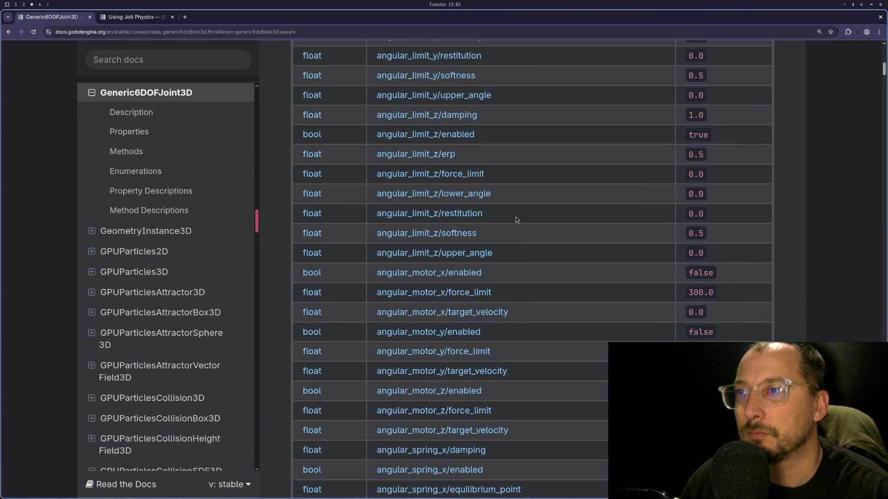
pyautogui.scroll(1, 517, 219)
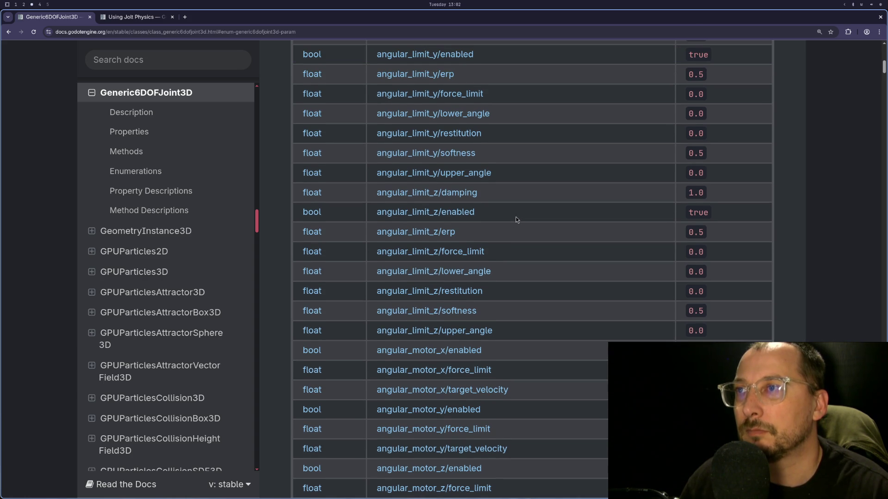
pyautogui.scroll(1, 516, 220)
pyautogui.press('super+1')
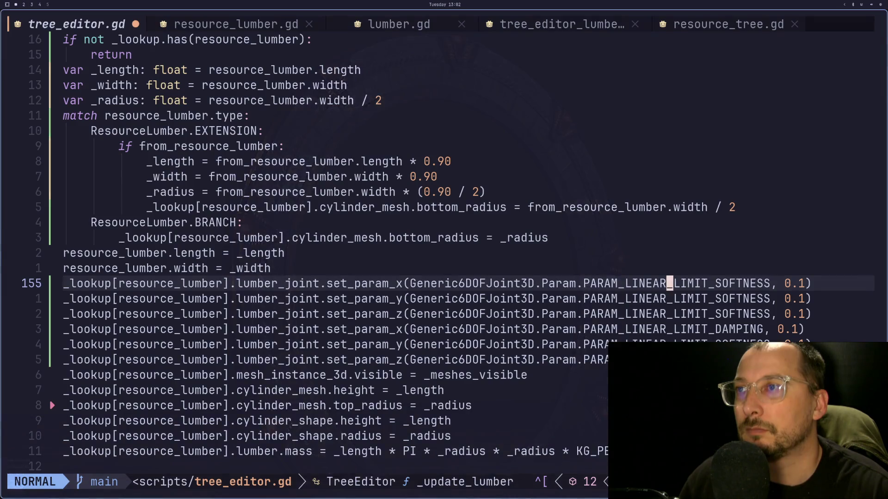
pyautogui.press('super+3')
pyautogui.press('super+2')
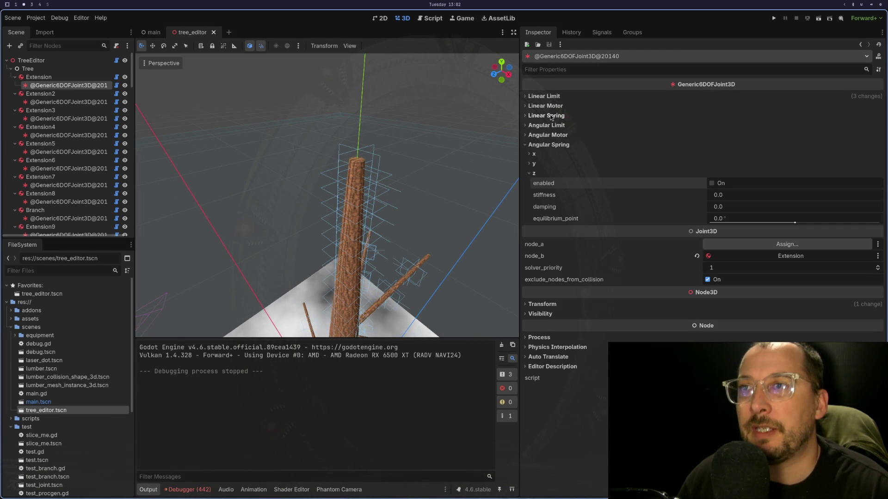
# Expand Linear Limit x and revert its softness from 10.0 to 0.7.
pyautogui.click(550, 97)
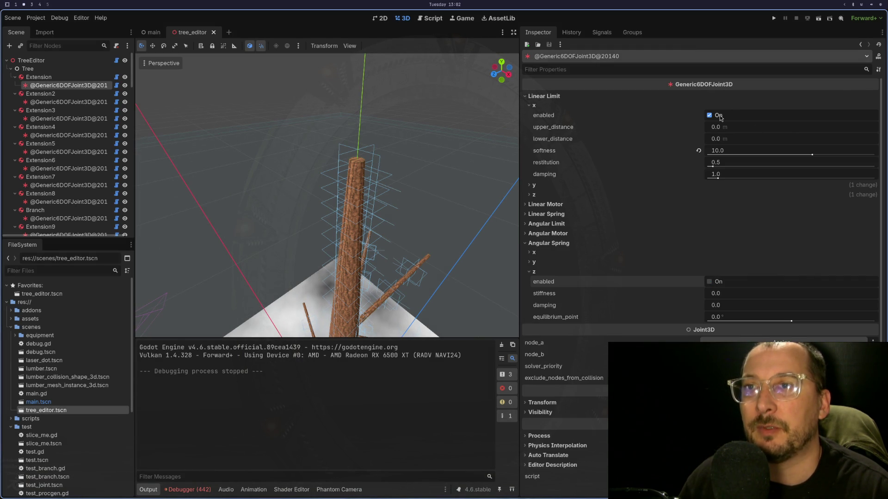
pyautogui.click(698, 150)
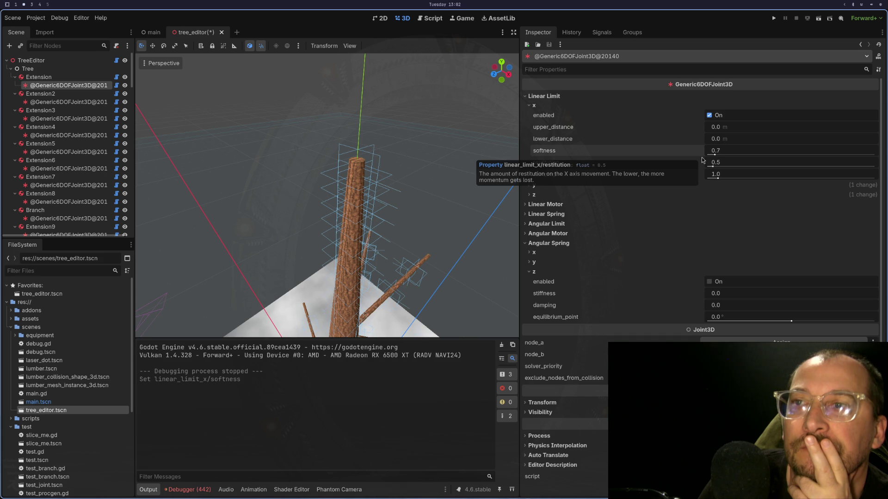
pyautogui.press('super+1')
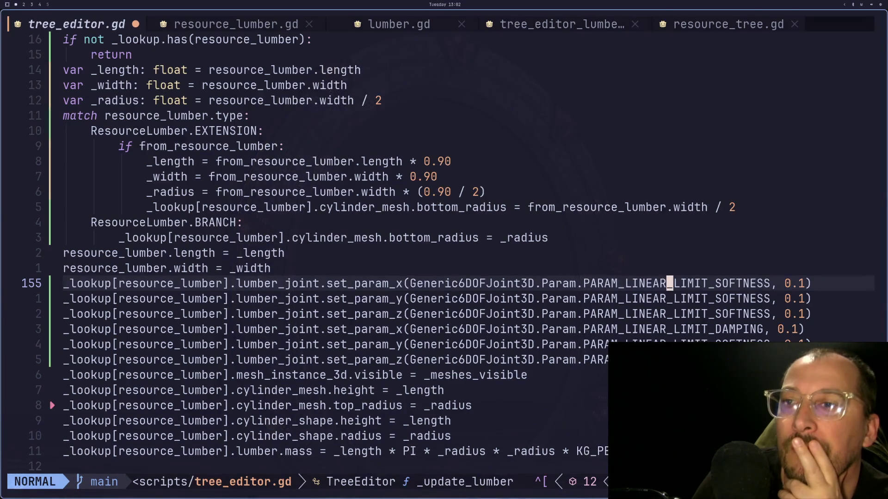
# Yank the x and y PARAM_LINEAR_LIMIT_SOFTNESS lines from line 155 with y2y.
pyautogui.press('super+3')
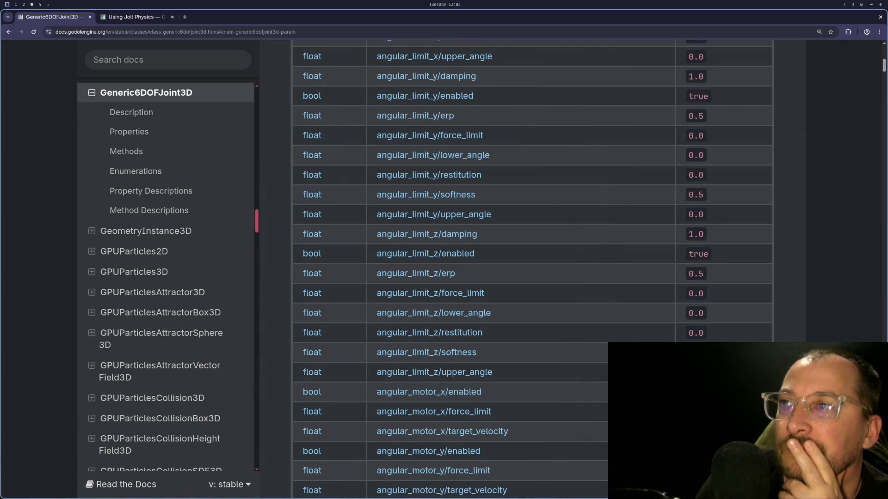
pyautogui.press('super+1')
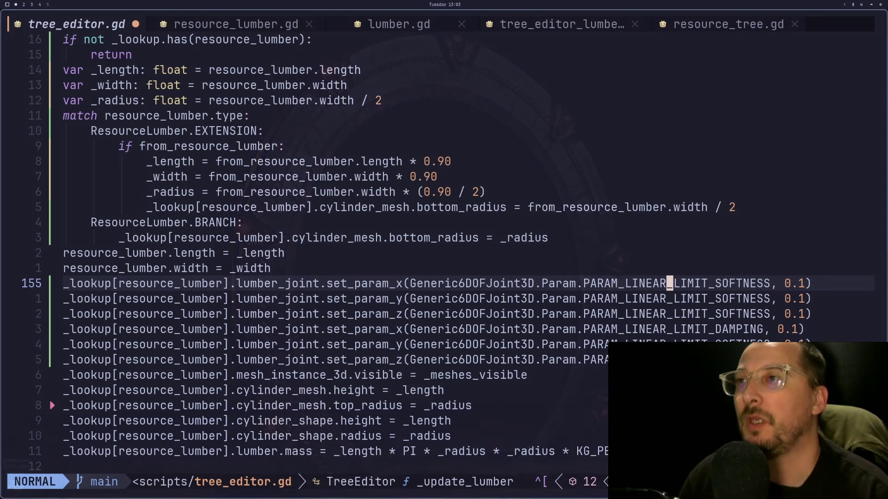
pyautogui.press('j')
pyautogui.press('j')
pyautogui.press('j')
pyautogui.press('k')
pyautogui.press('k')
pyautogui.press('k')
pyautogui.press('y')
pyautogui.press('2')
pyautogui.press('y')
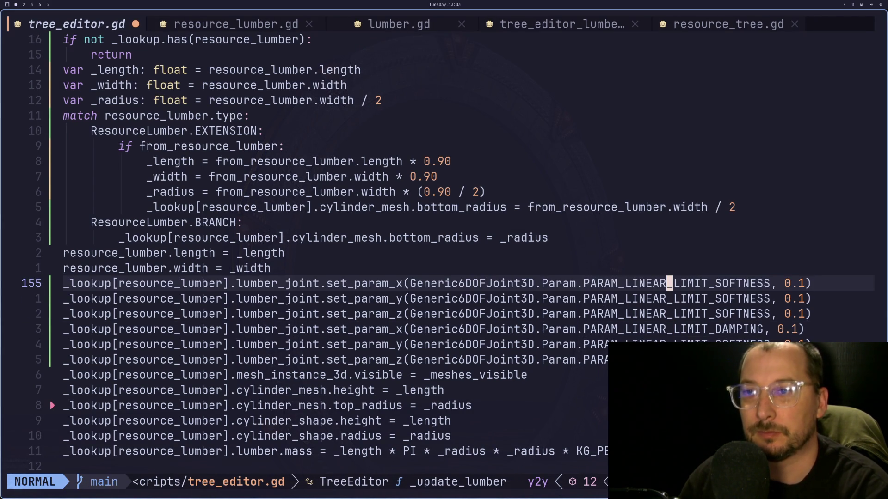
pyautogui.press('2')
pyautogui.press('y')
pyautogui.press('y')
pyautogui.press('super+2')
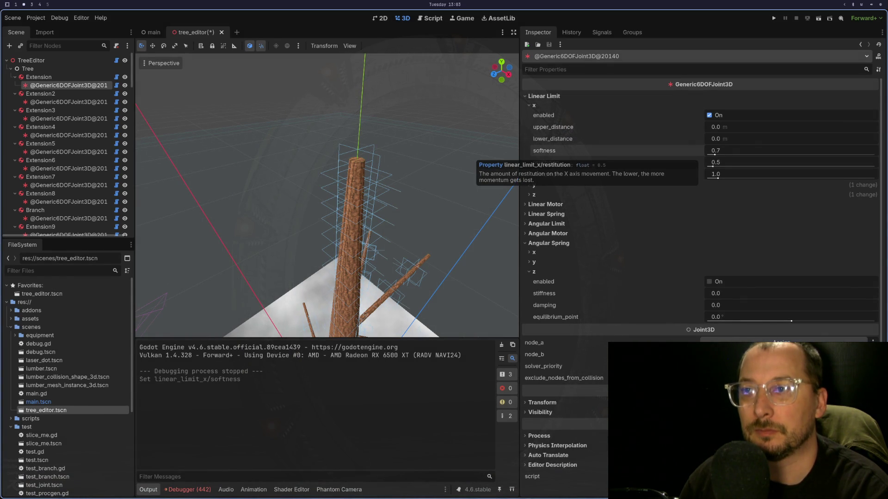
pyautogui.press('super+1')
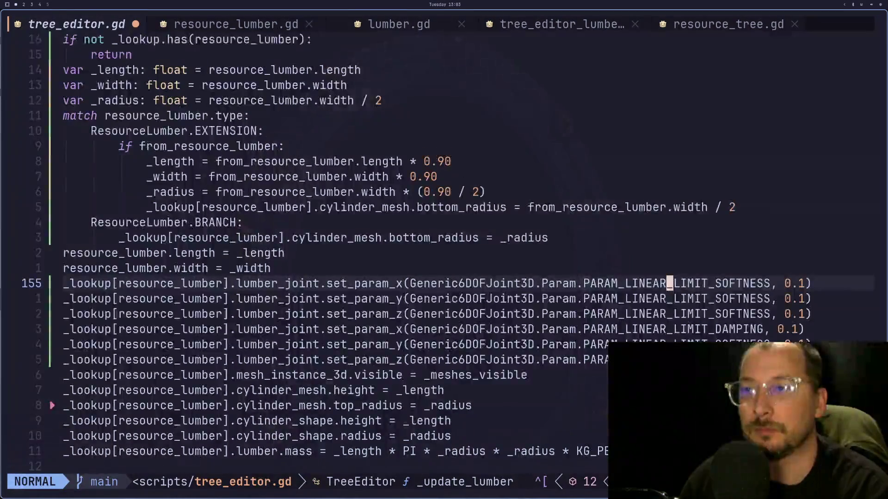
pyautogui.press('l')
pyautogui.press('l')
pyautogui.press('l')
pyautogui.press('super+2')
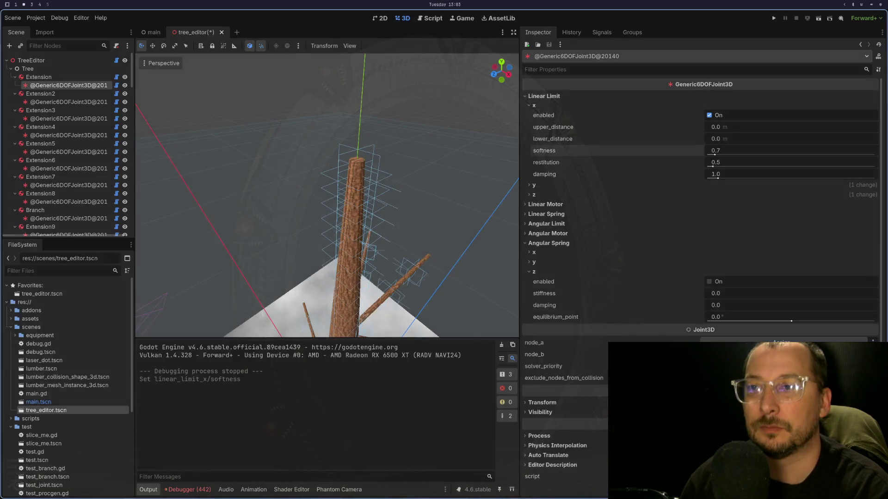
pyautogui.press('super+3')
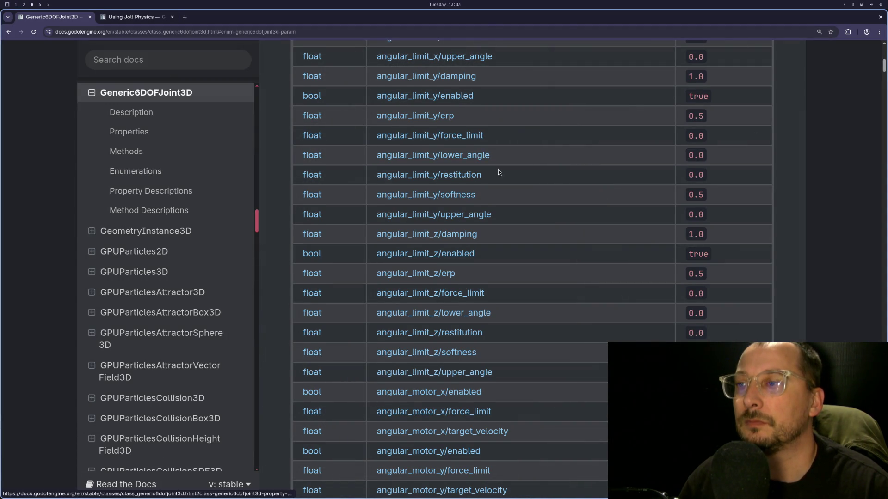
pyautogui.scroll(-5, 516, 197)
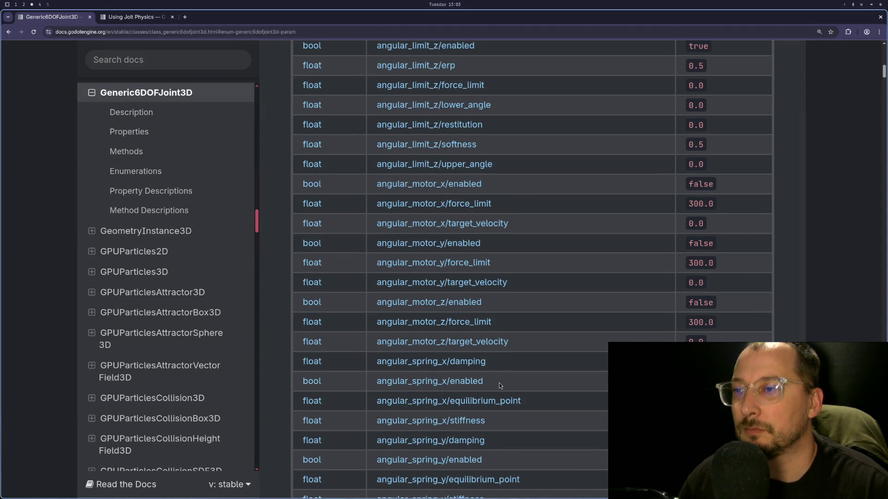
pyautogui.moveTo(490, 384)
pyautogui.mouseDown()
pyautogui.moveTo(384, 385)
pyautogui.moveTo(442, 385)
pyautogui.moveTo(411, 383)
pyautogui.mouseUp()
pyautogui.scroll(-20, 602, 391)
pyautogui.scroll(-5, 602, 392)
pyautogui.scroll(-10, 602, 392)
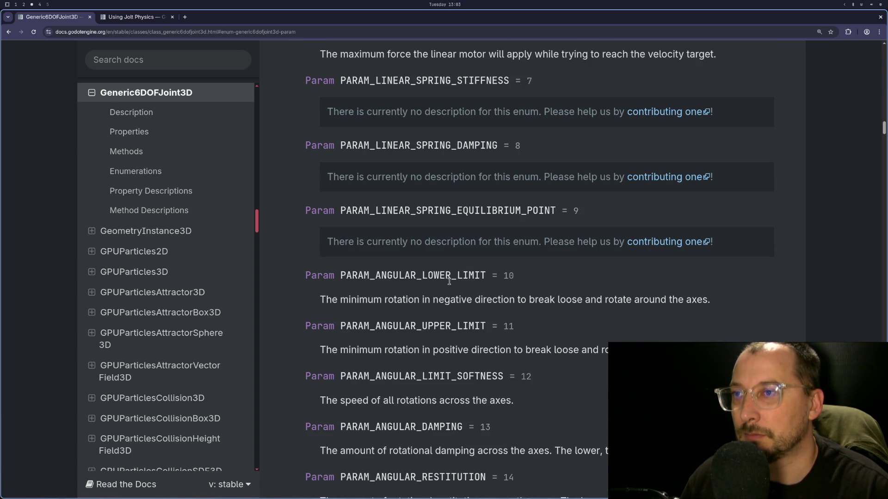
pyautogui.scroll(-3, 449, 281)
pyautogui.scroll(-3, 449, 282)
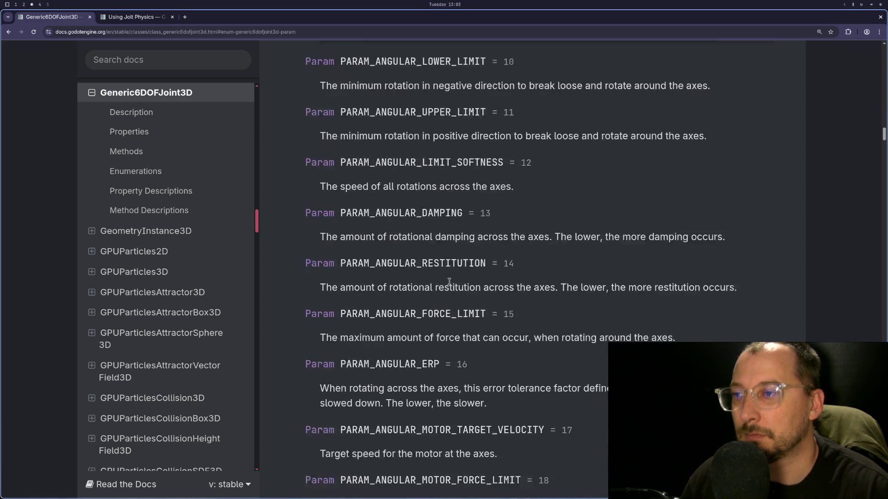
pyautogui.scroll(-3, 449, 281)
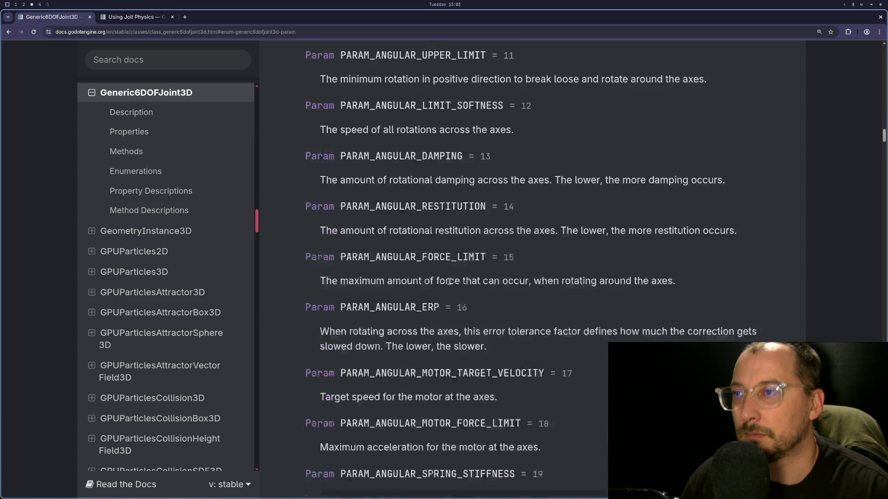
pyautogui.scroll(-3, 450, 282)
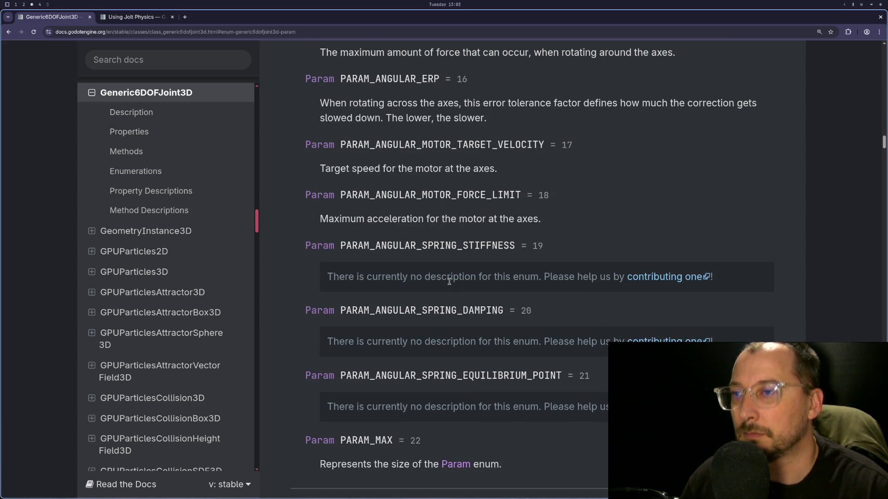
pyautogui.scroll(15, 449, 281)
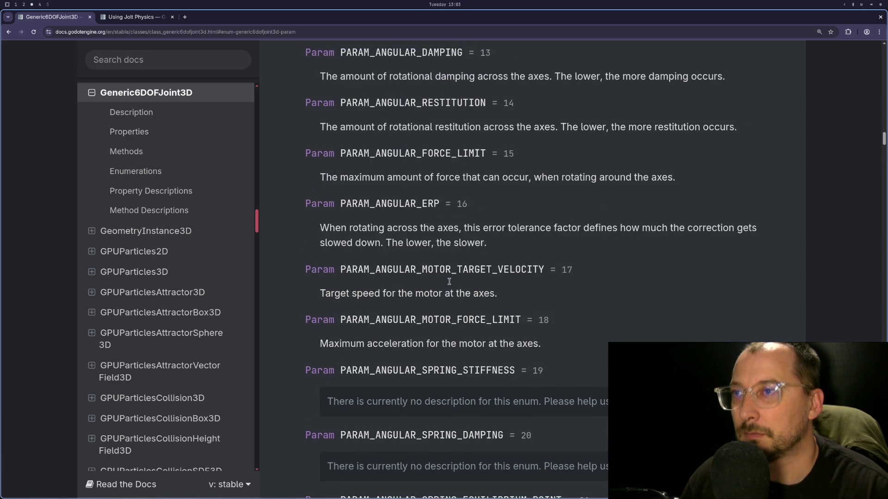
pyautogui.scroll(15, 450, 284)
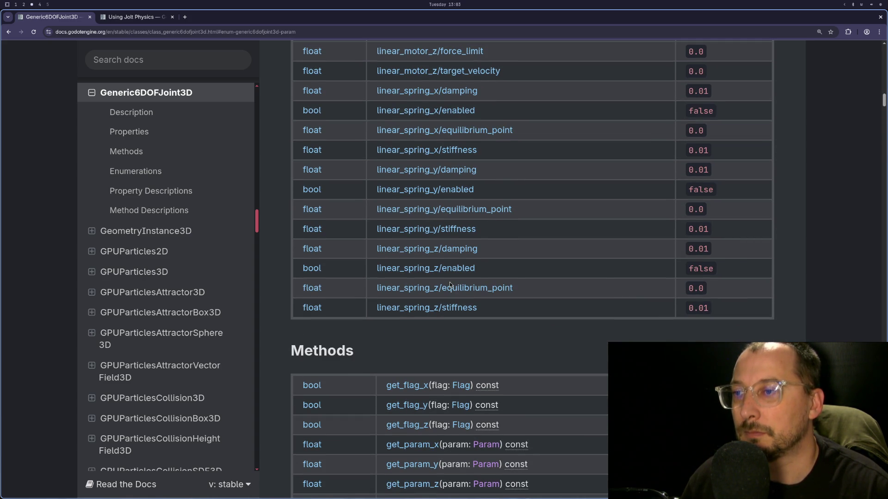
pyautogui.scroll(20, 450, 283)
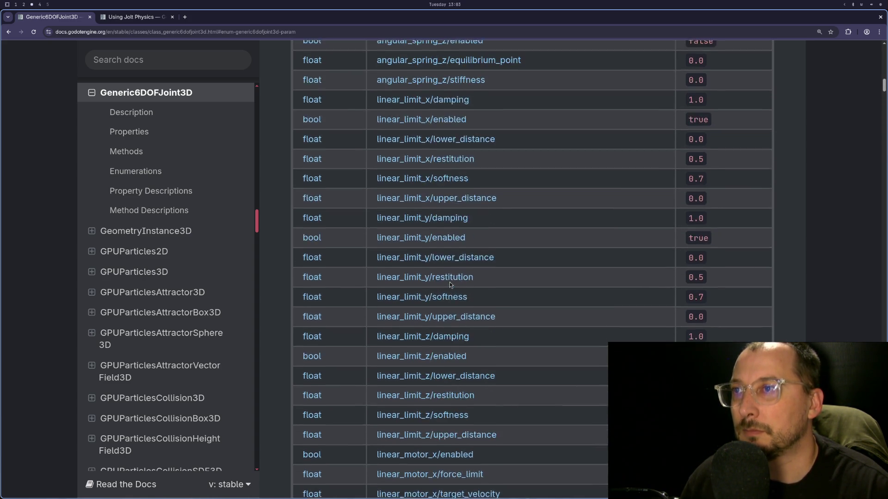
pyautogui.scroll(15, 450, 284)
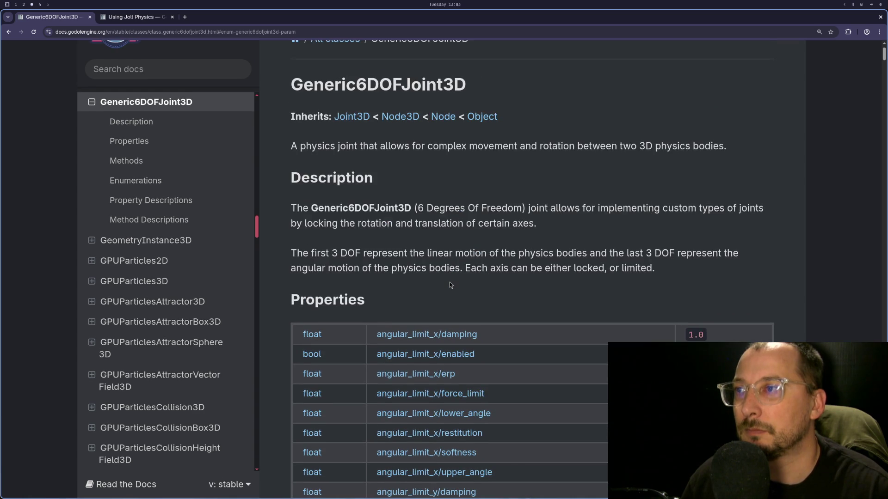
pyautogui.scroll(-20, 449, 284)
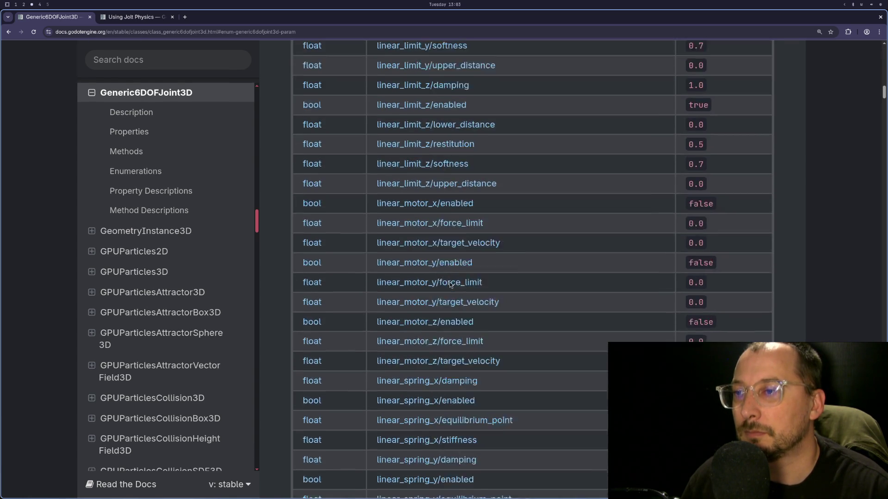
pyautogui.scroll(-5, 449, 285)
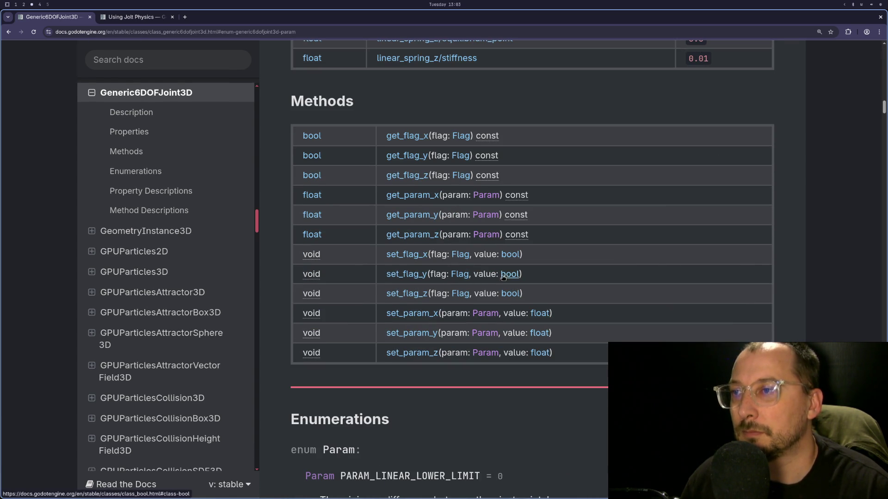
pyautogui.scroll(4, 463, 286)
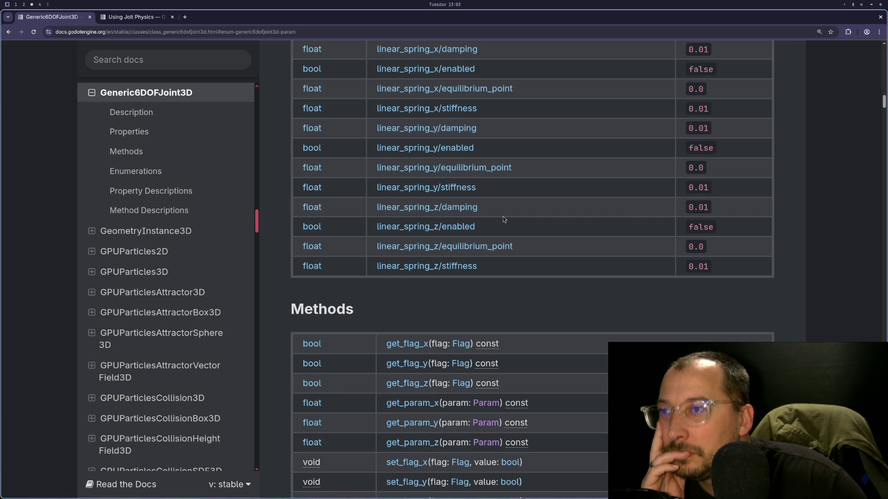
pyautogui.scroll(2, 503, 217)
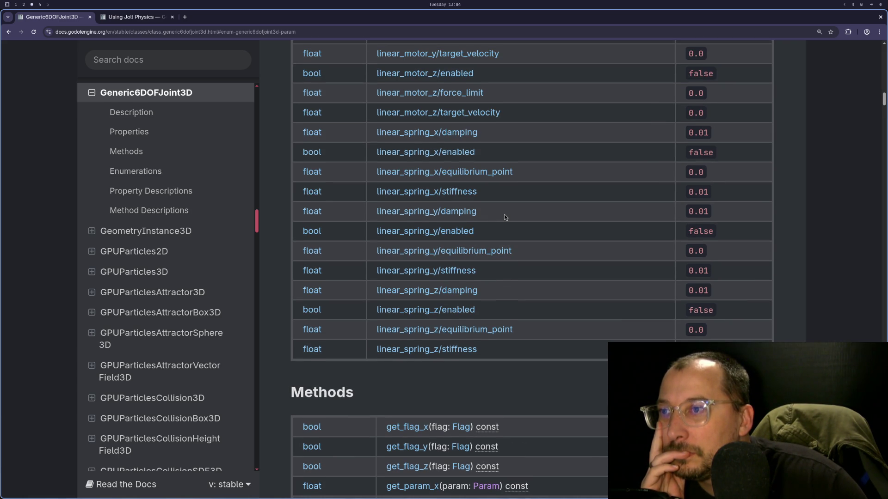
# From the linear_spring_y/enabled description, search the page to find set_flag_y in the methods list.
pyautogui.click(457, 231)
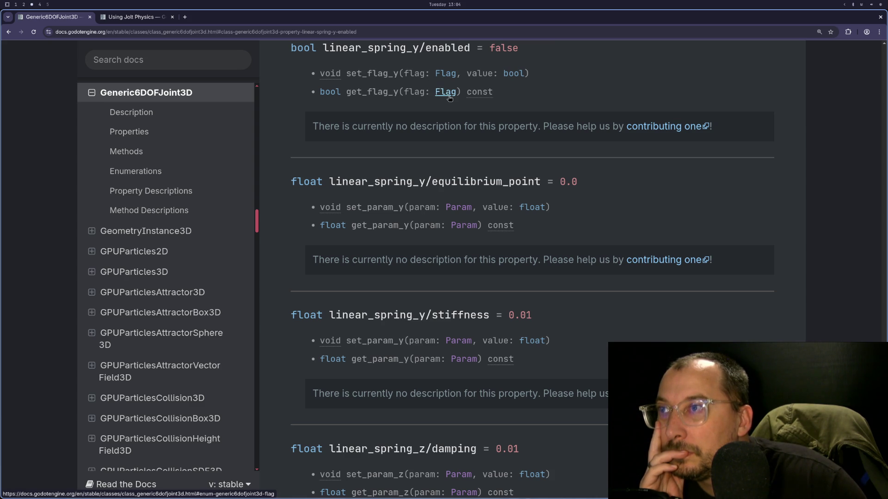
pyautogui.scroll(5, 489, 112)
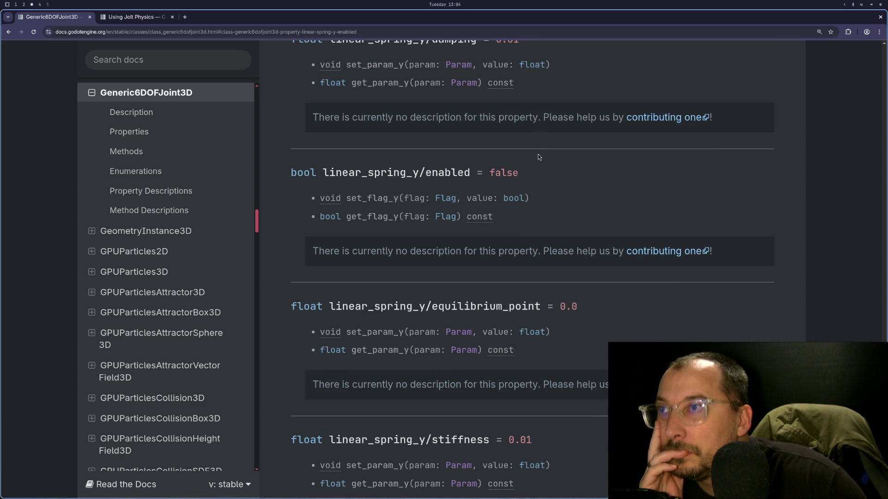
pyautogui.scroll(4, 538, 154)
pyautogui.scroll(-5, 400, 249)
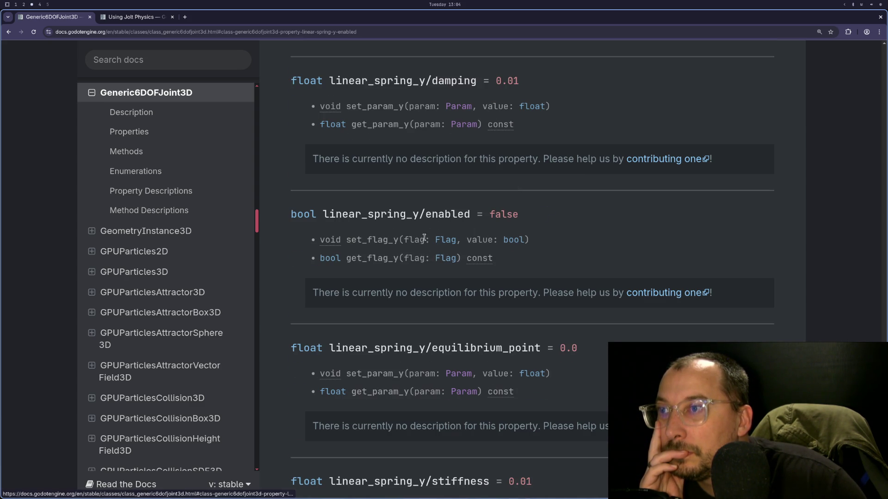
pyautogui.doubleClick(370, 239)
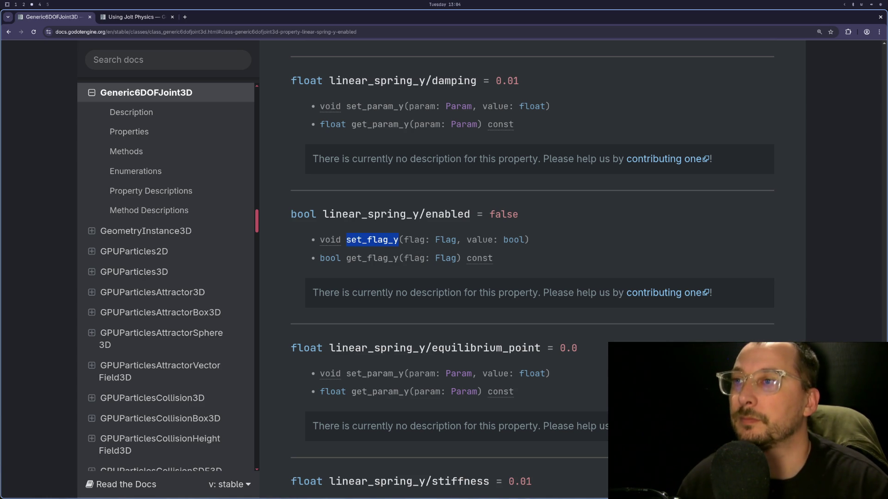
pyautogui.hotkey('ctrl', 'f')
pyautogui.click(803, 48)
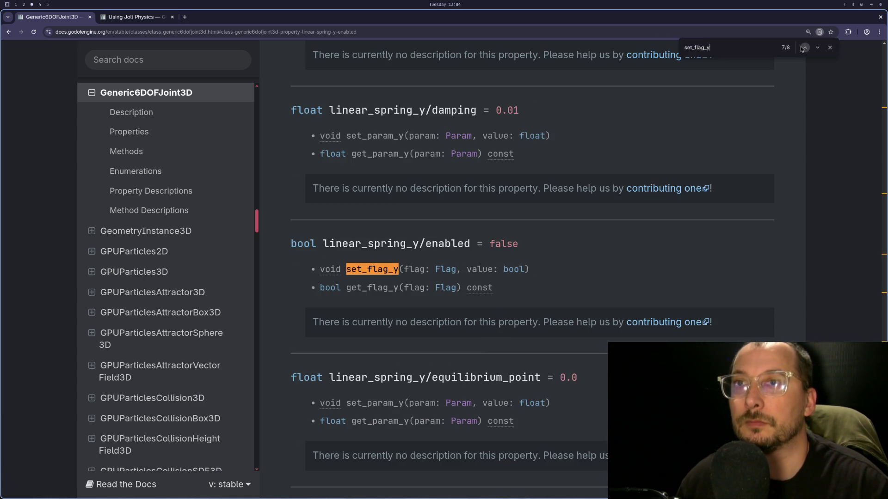
pyautogui.click(804, 48)
pyautogui.click(803, 48)
pyautogui.click(804, 48)
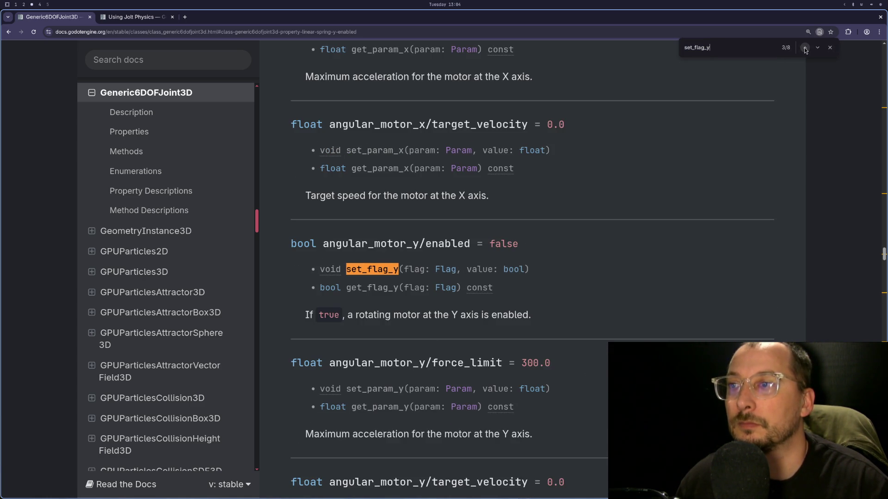
pyautogui.click(804, 49)
pyautogui.click(805, 49)
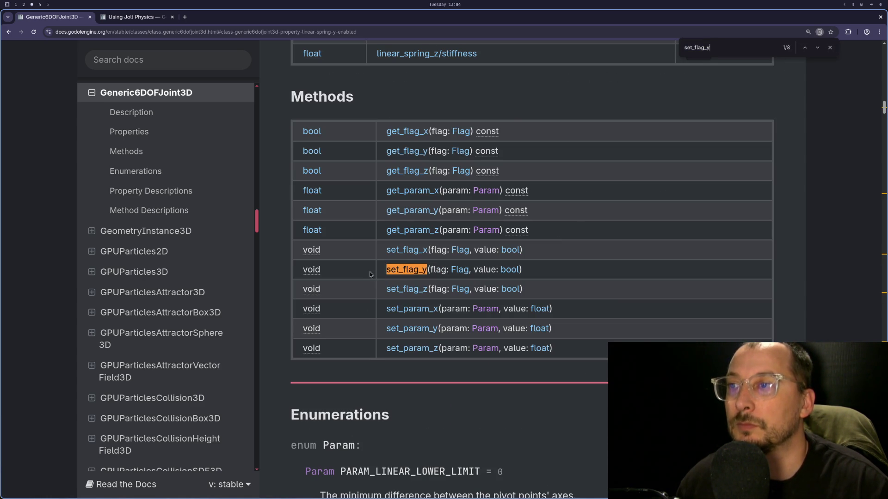
# Open the Flag enum and select FLAG_ENABLE_ANGULAR_SPRING (value 2), then return to tree_editor.gd.
pyautogui.moveTo(429, 250); pyautogui.dragTo(386, 250)
pyautogui.click(462, 250)
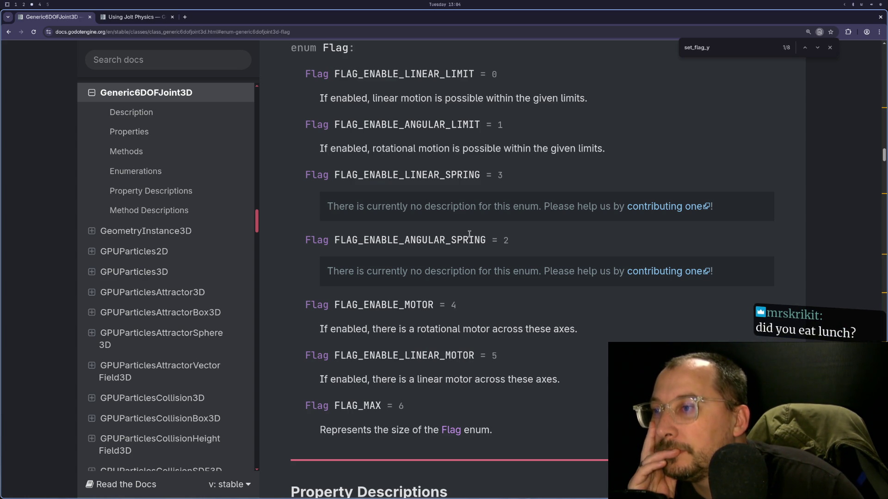
pyautogui.doubleClick(437, 239)
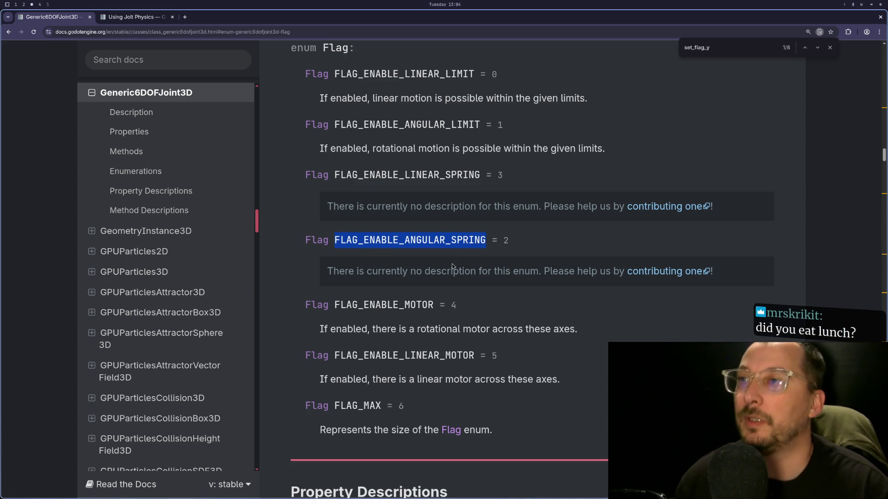
pyautogui.press('super+1')
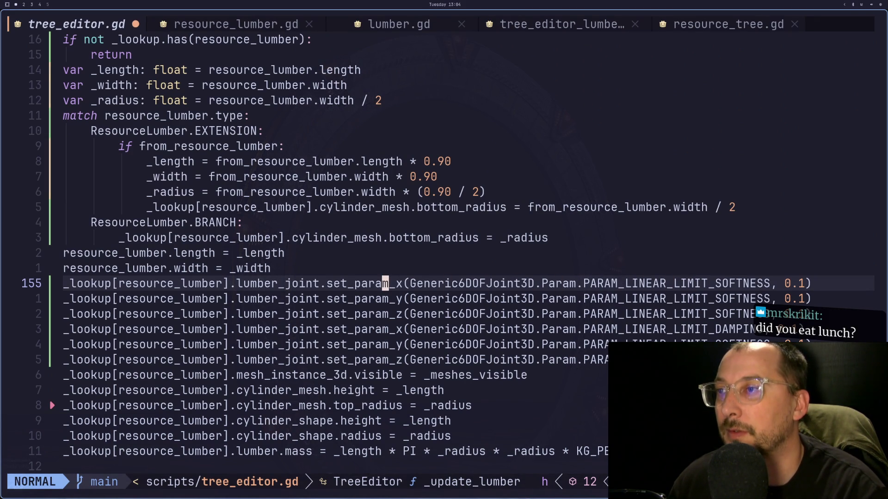
# Rename the set_param_x and set_param_y calls to set_flag_x and set_flag_y.
pyautogui.press('s')
pyautogui.press('BackSpace')
pyautogui.press('BackSpace')
pyautogui.press('BackSpace')
pyautogui.write('flag')
pyautogui.press('Escape')
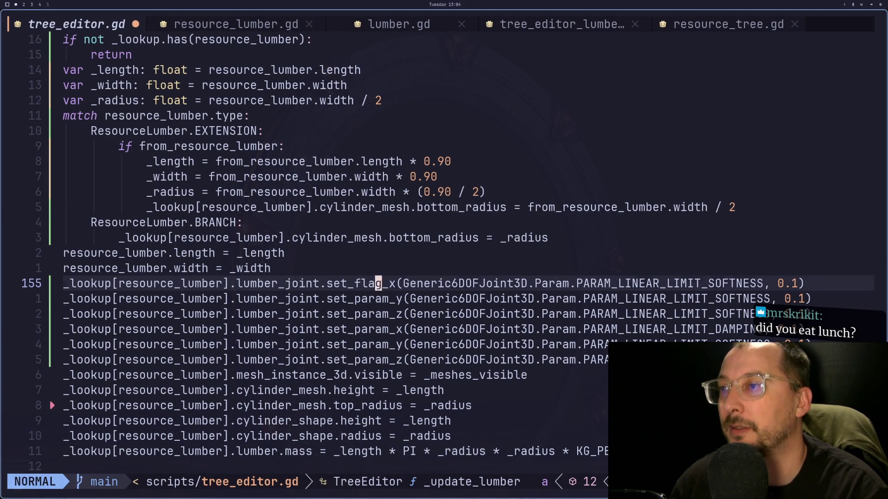
pyautogui.press('j')
pyautogui.press('l')
pyautogui.press('s')
pyautogui.press('BackSpace')
pyautogui.press('BackSpace')
pyautogui.press('BackSpace')
pyautogui.write('fkag')
pyautogui.press('BackSpace')
pyautogui.press('BackSpace')
pyautogui.press('BackSpace')
pyautogui.write('lag')
pyautogui.press('Escape')
# Rename set_param_z to set_flag_z and delete the leftover old set_param lines.
pyautogui.press('j')
pyautogui.press('a')
pyautogui.press('Escape')
pyautogui.press('l')
pyautogui.press('s')
pyautogui.press('BackSpace')
pyautogui.press('BackSpace')
pyautogui.press('BackSpace')
pyautogui.write('fka')
pyautogui.press('BackSpace')
pyautogui.press('BackSpace')
pyautogui.write('lag')
pyautogui.press('Escape')
pyautogui.press('j')
pyautogui.press('d')
pyautogui.press('d')
pyautogui.press('d')
pyautogui.press('d')
pyautogui.press('d')
pyautogui.press('k')
pyautogui.press('k')
pyautogui.press('k')
pyautogui.press('k')
# Change the enum name from Param to Flag in the three set_flag calls on lines 155–157.
pyautogui.write('jw')
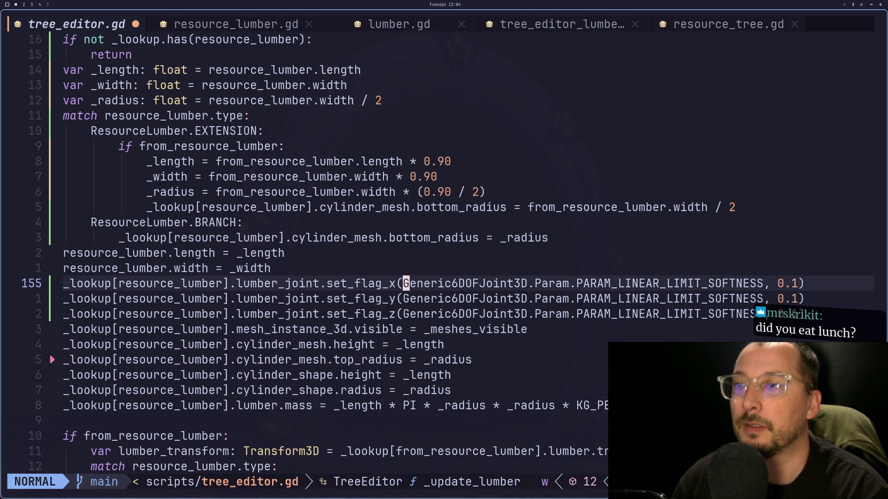
pyautogui.write('cwFlag')
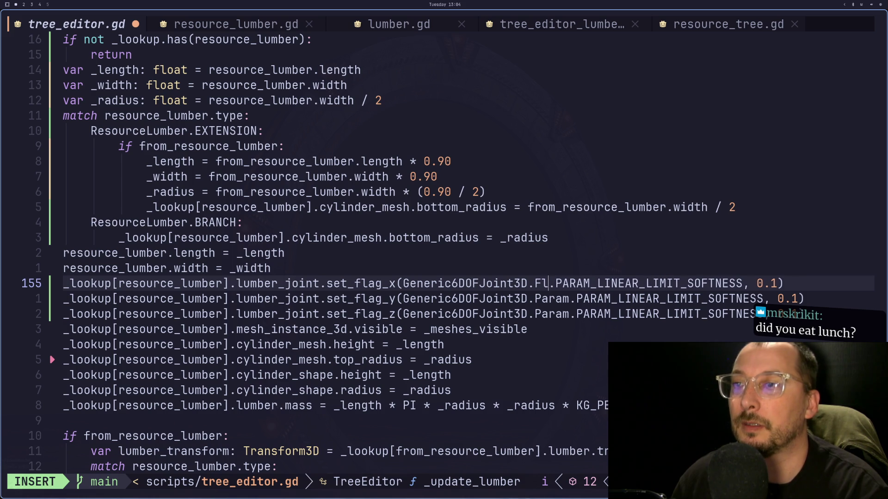
pyautogui.press('BackSpace')
pyautogui.press('BackSpace')
pyautogui.press('BackSpace')
pyautogui.write('LAG')
pyautogui.press('BackSpace')
pyautogui.press('BackSpace')
pyautogui.press('BackSpace')
pyautogui.write('lag')
pyautogui.press('Escape')
pyautogui.press('j')
pyautogui.press('b')
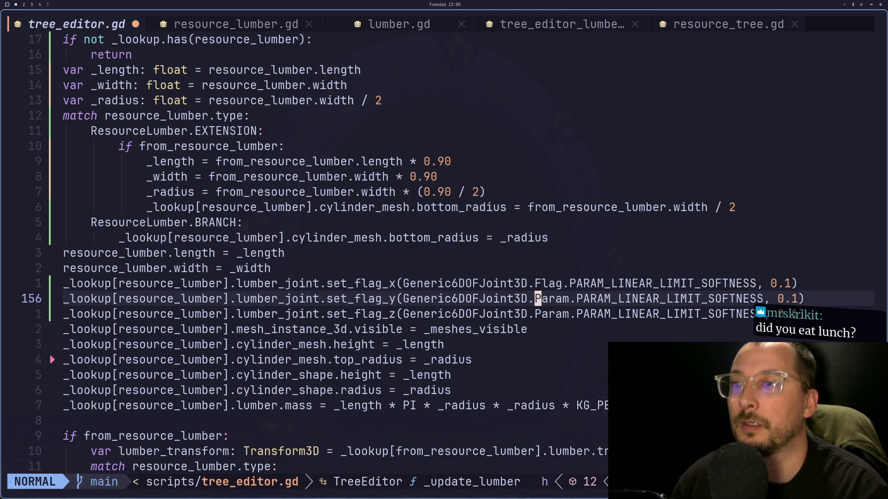
pyautogui.write('cw')
pyautogui.write('Flag')
pyautogui.press('Escape')
pyautogui.write('jb')
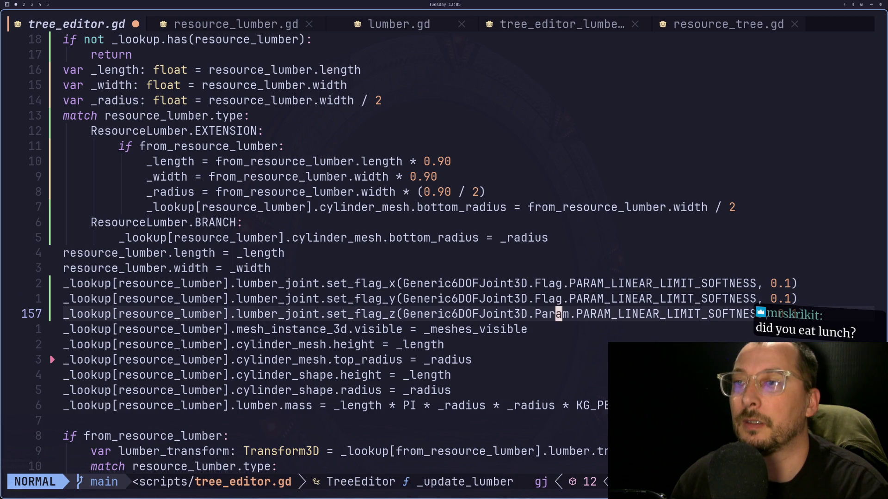
pyautogui.write('cwFla')
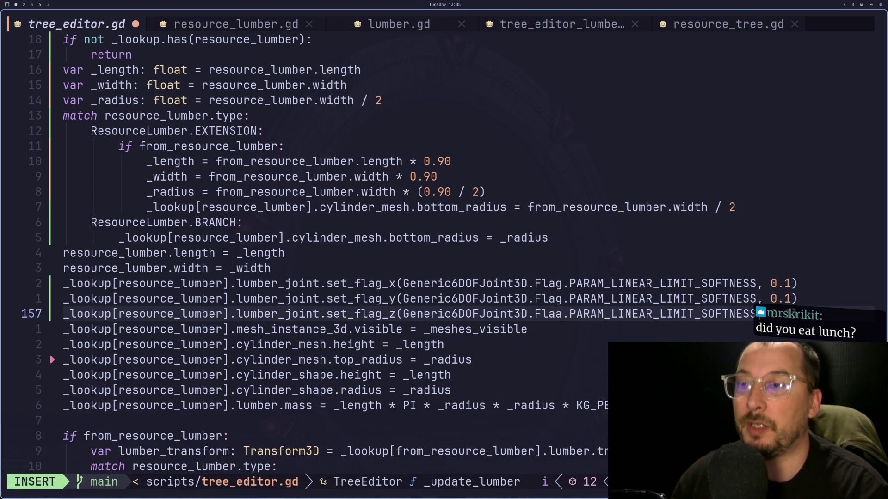
pyautogui.press('Escape')
pyautogui.hotkey('shift', ';')
pyautogui.press('Escape')
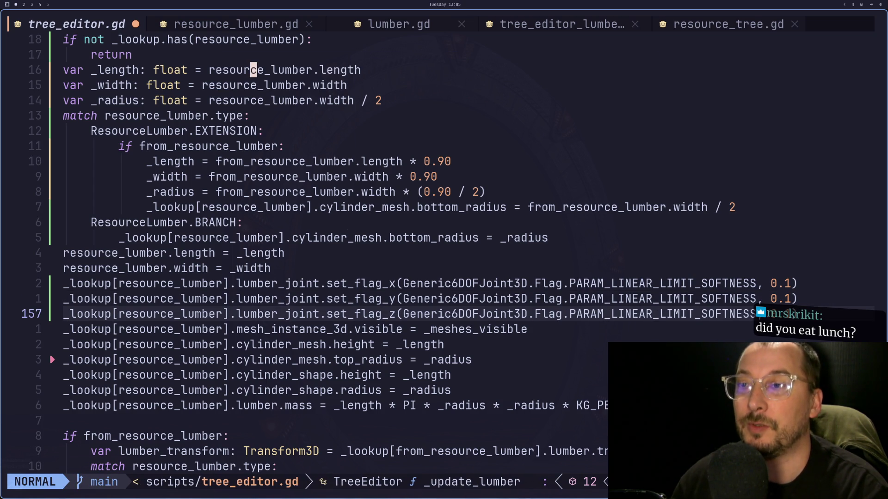
# Delete PARAM_LINEAR_LIMIT_SOFTNESS after Flag. in the x, y and z calls, leaving the names blank.
pyautogui.press('k')
pyautogui.press('k')
pyautogui.press('w')
pyautogui.press('w')
pyautogui.press('d')
pyautogui.press('w')
pyautogui.press('j')
pyautogui.press('d')
pyautogui.press('w')
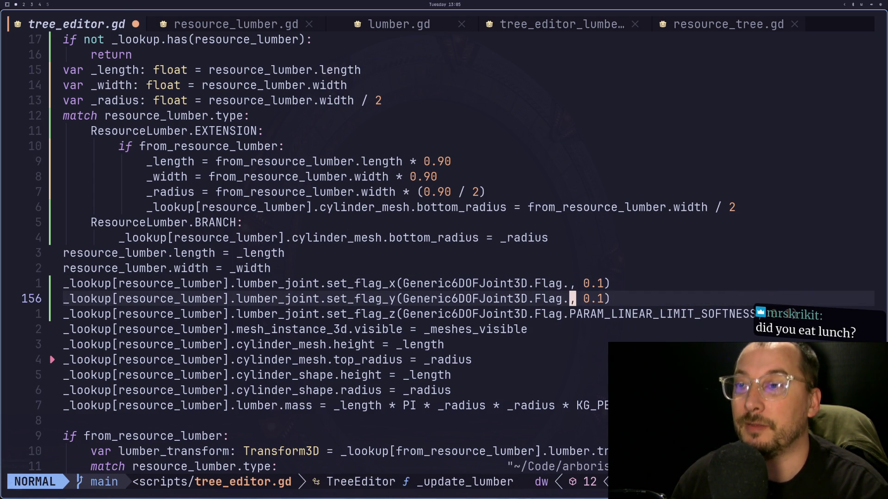
pyautogui.press('j')
pyautogui.press('d')
pyautogui.press('w')
pyautogui.press('k')
pyautogui.press('k')
pyautogui.hotkey('shift', ';')
pyautogui.press('Escape')
pyautogui.press('super+2')
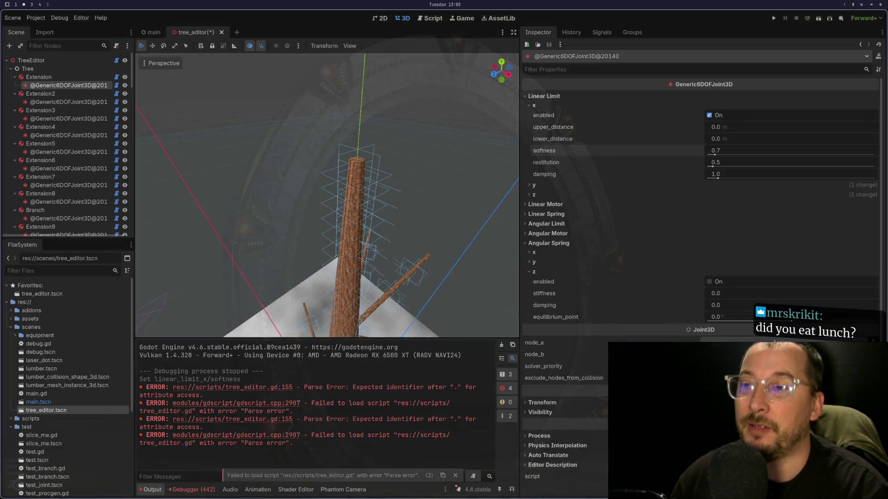
# Select FLAG_ENABLE_ANGULAR_SPRING in the documentation's Flag enum and return to tree_editor.gd.
pyautogui.press('super+3')
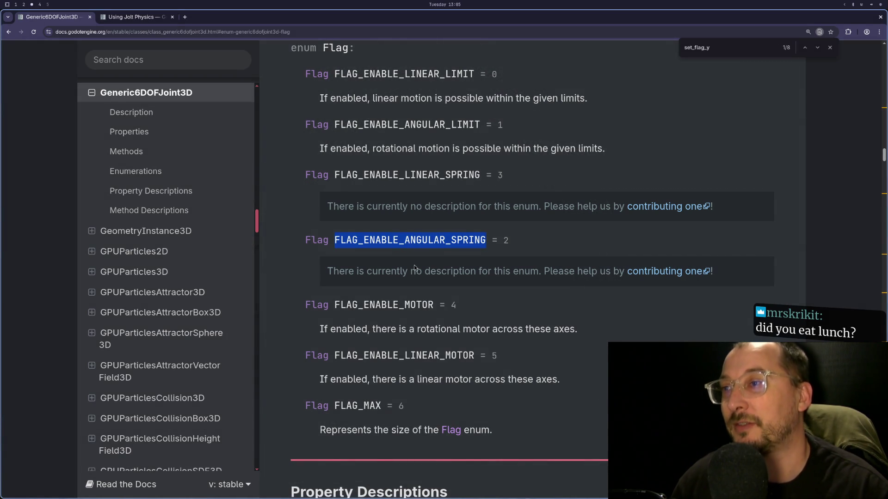
pyautogui.doubleClick(401, 241)
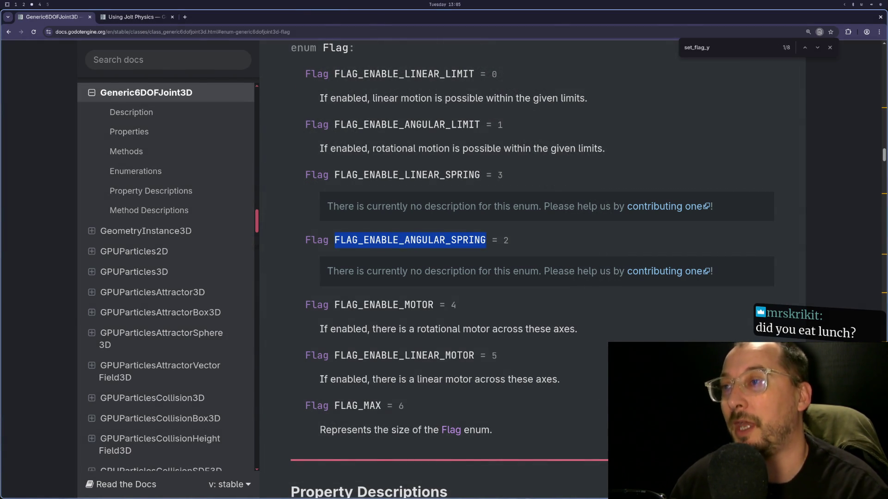
pyautogui.press('super+1')
# Paste FLAG_ENABLE_ANGULAR_SPRING after Flag. in the x, y and z set_flag calls.
pyautogui.press('P')
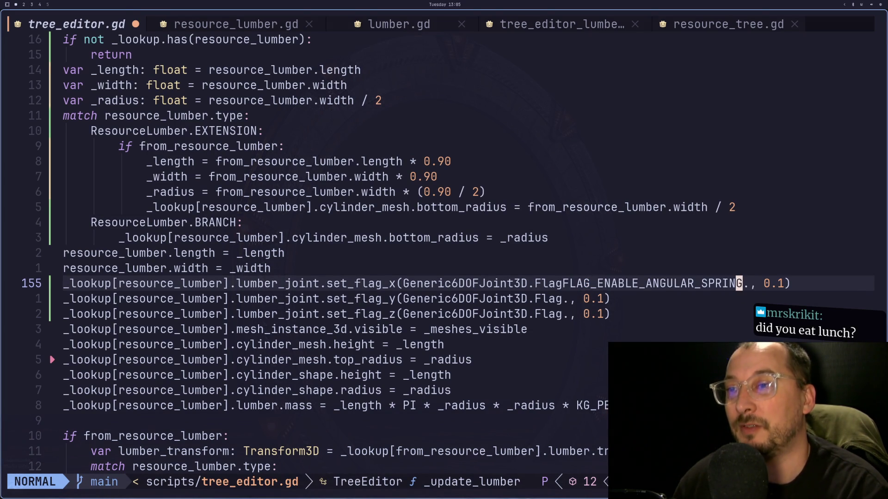
pyautogui.press('u')
pyautogui.hotkey('ctrl', 'r')
pyautogui.press('u')
pyautogui.hotkey('ctrl', 'r')
pyautogui.press('j')
pyautogui.press('b')
pyautogui.press('b')
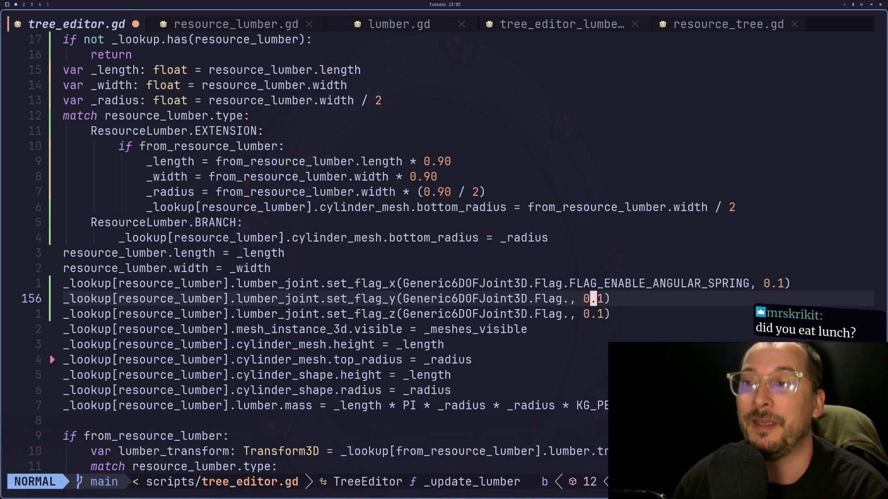
pyautogui.press('b')
pyautogui.press('p')
pyautogui.press('j')
pyautogui.press('b')
pyautogui.press('b')
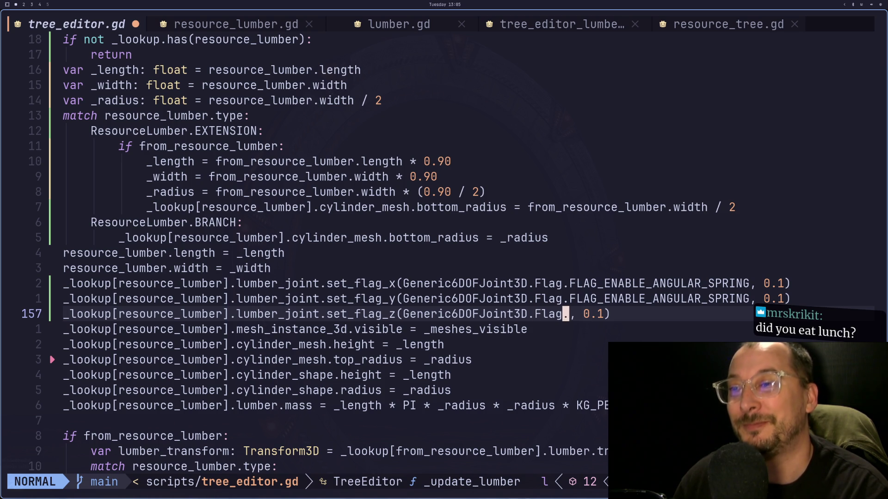
pyautogui.press('p')
# Replace each call's 0.1 value with true and save tree_editor.gd with :w.
pyautogui.press('k')
pyautogui.press('k')
pyautogui.press('W')
pyautogui.press('d')
pyautogui.press('w')
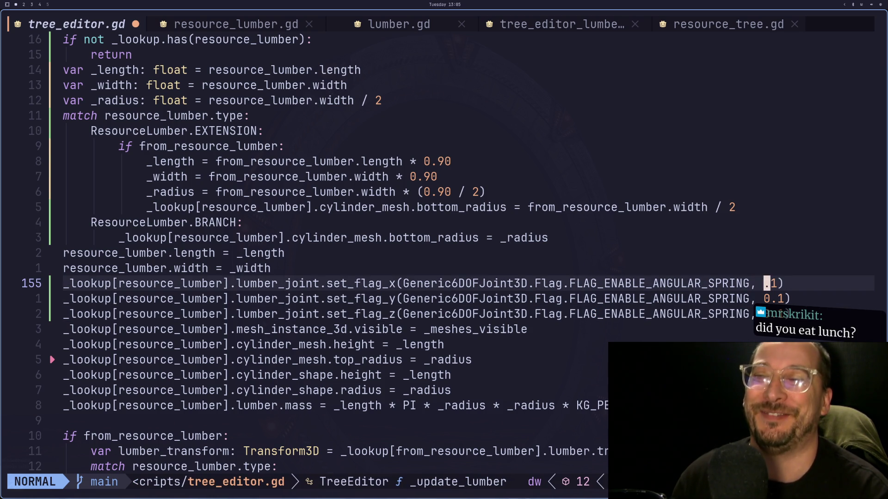
pyautogui.write('xiue')
pyautogui.press('Escape')
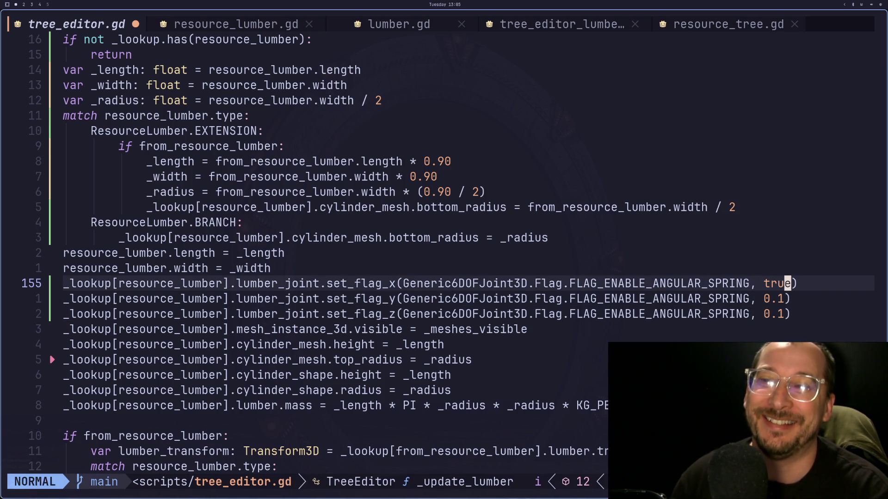
pyautogui.press('j')
pyautogui.press('i')
pyautogui.write('ue')
pyautogui.press('Escape')
pyautogui.press('j')
pyautogui.press('h')
pyautogui.press('x')
pyautogui.press('i')
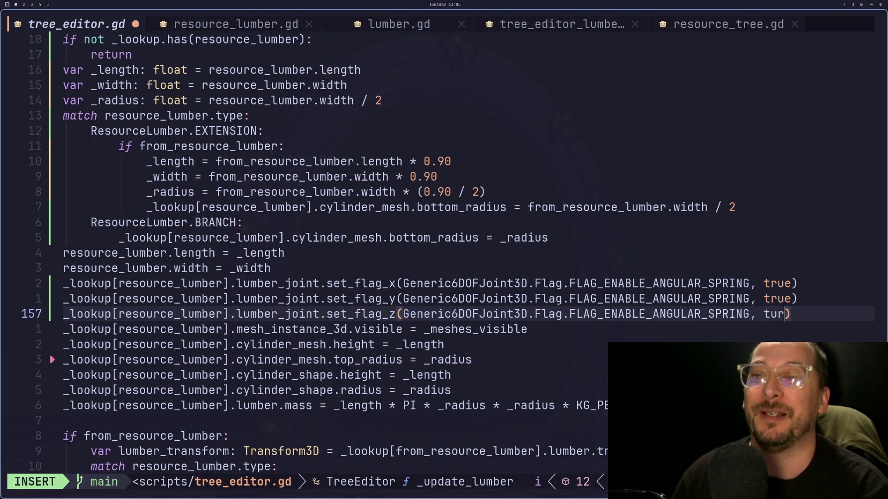
pyautogui.write('e')
pyautogui.press('Escape')
pyautogui.write(':w')
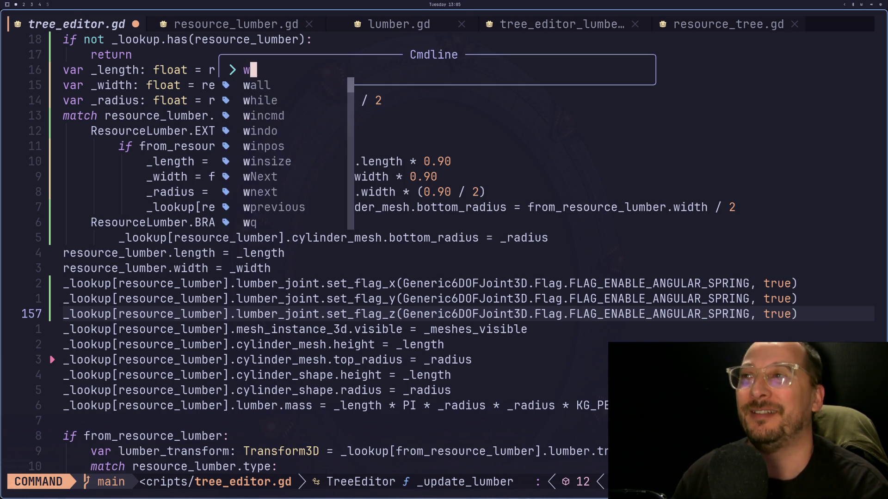
pyautogui.press('Return')
pyautogui.press('super+2')
# Run the tree scene, recheck the script, and view the debugger's 44 errors from tree_editor.gd:181.
pyautogui.click(819, 18)
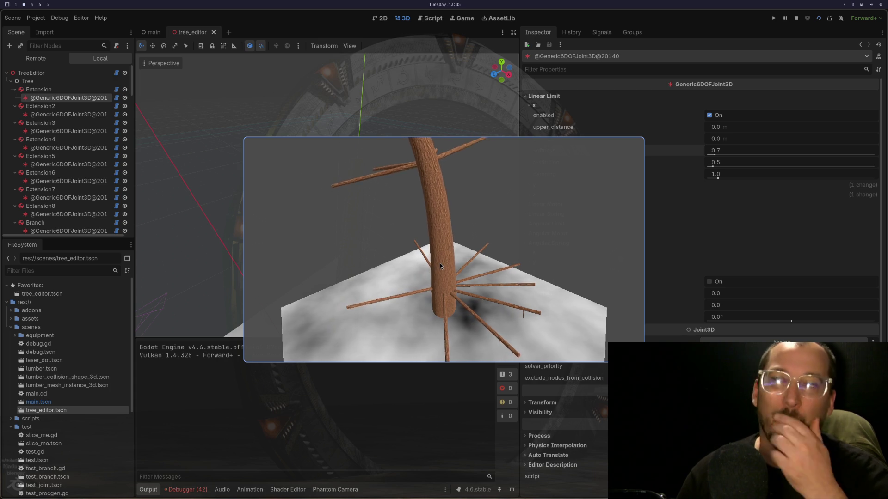
pyautogui.press('super+1')
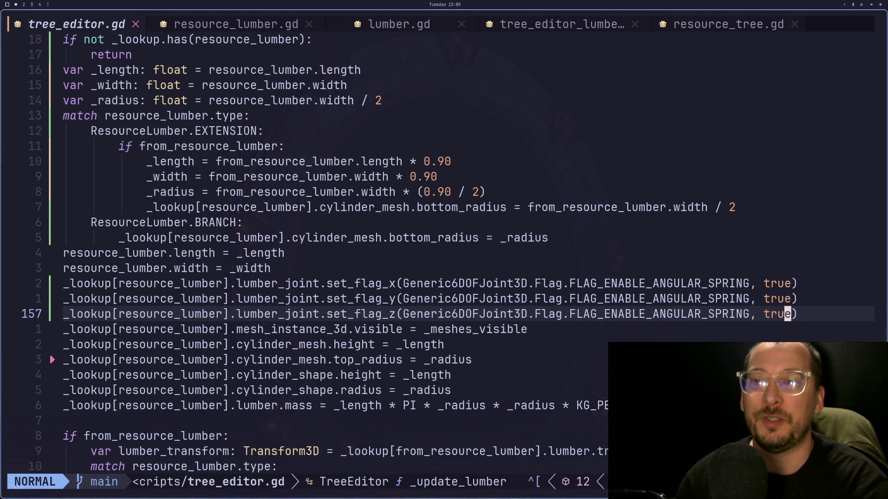
pyautogui.press('o')
pyautogui.press('Escape')
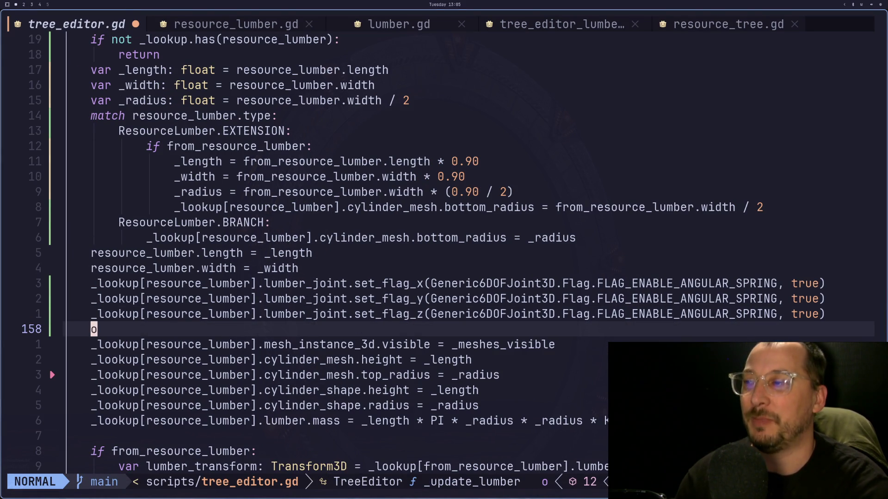
pyautogui.press('8')
pyautogui.press('Escape')
pyautogui.press('8')
pyautogui.press('9')
pyautogui.press('Escape')
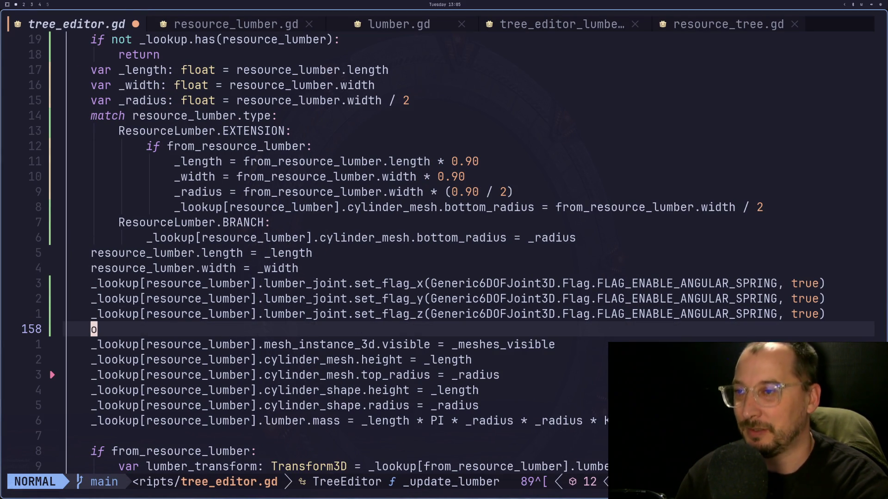
pyautogui.press('u')
pyautogui.press('k')
pyautogui.press('super+1')
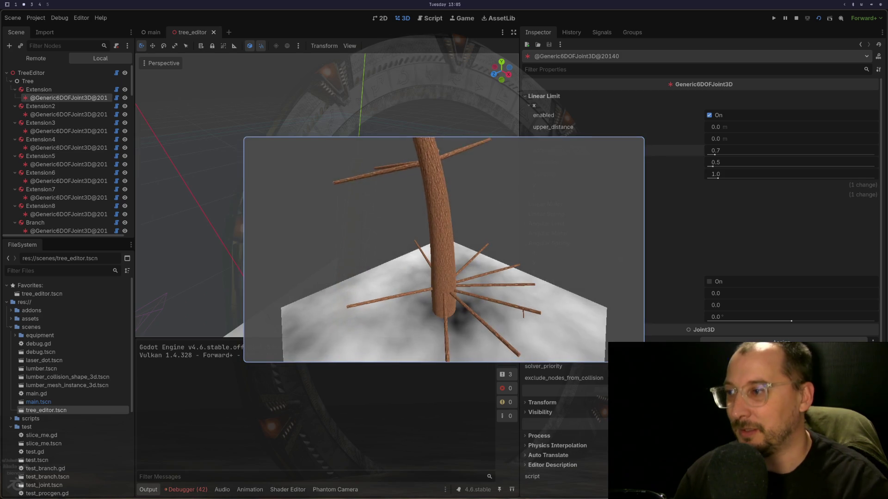
pyautogui.click(202, 329)
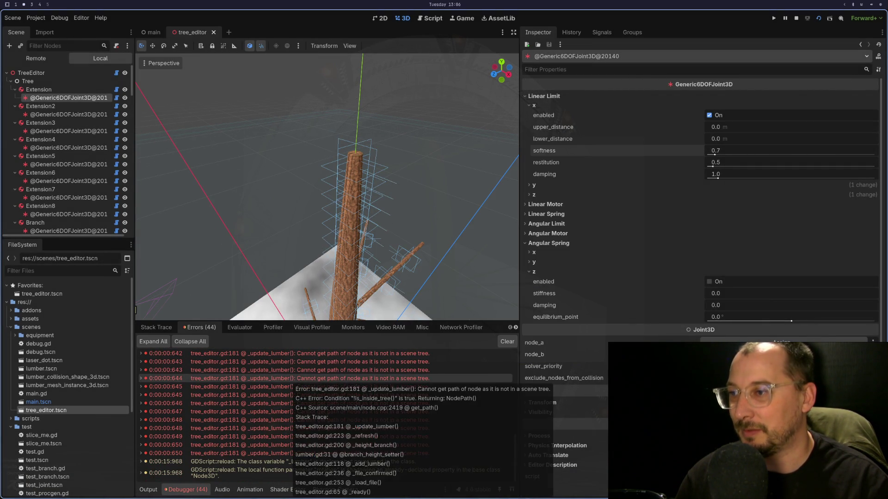
# Change the set_flag_x and set_flag_y values from true to false in tree_editor.gd.
pyautogui.press('super+1')
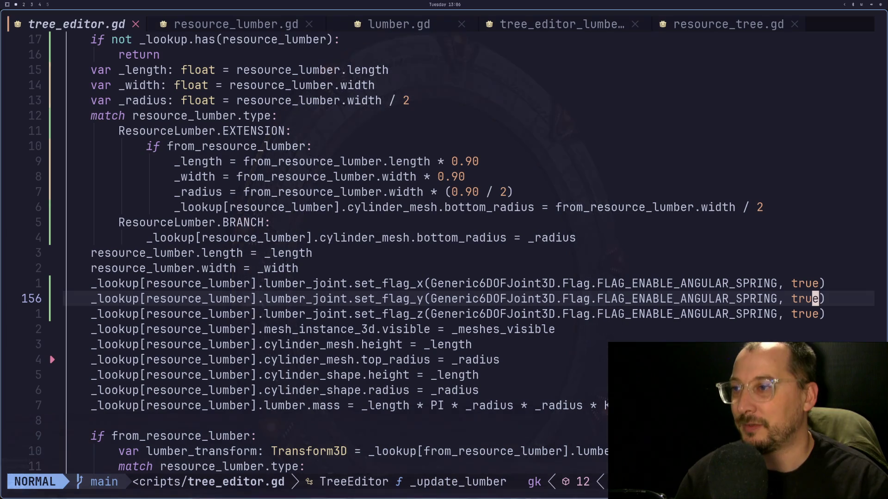
pyautogui.press('k')
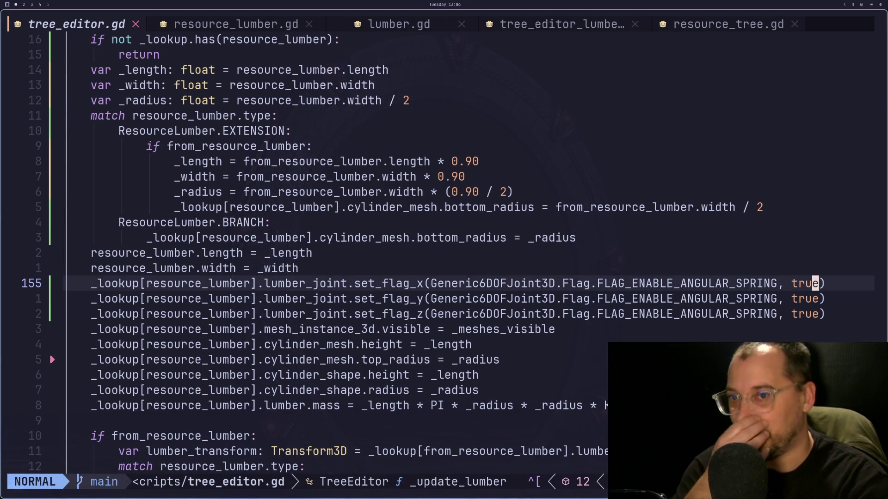
pyautogui.press('a')
pyautogui.press('BackSpace')
pyautogui.press('BackSpace')
pyautogui.write('alse')
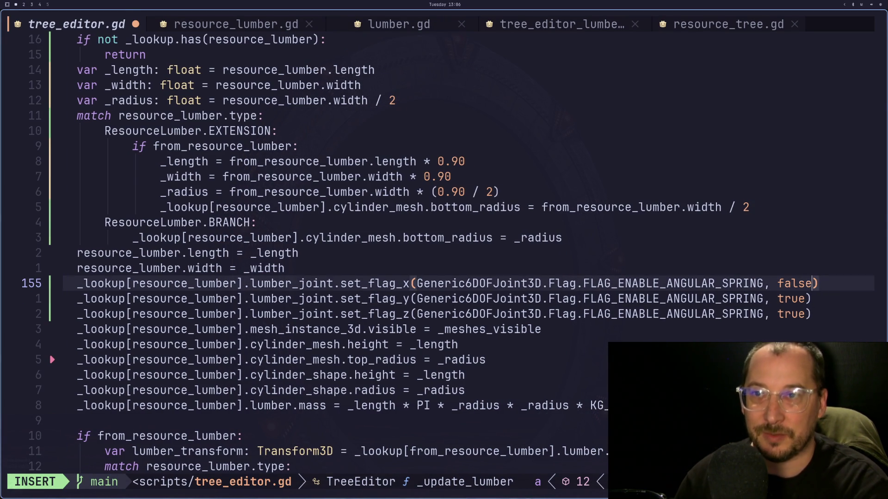
pyautogui.press('Escape')
pyautogui.press('j')
pyautogui.press('i')
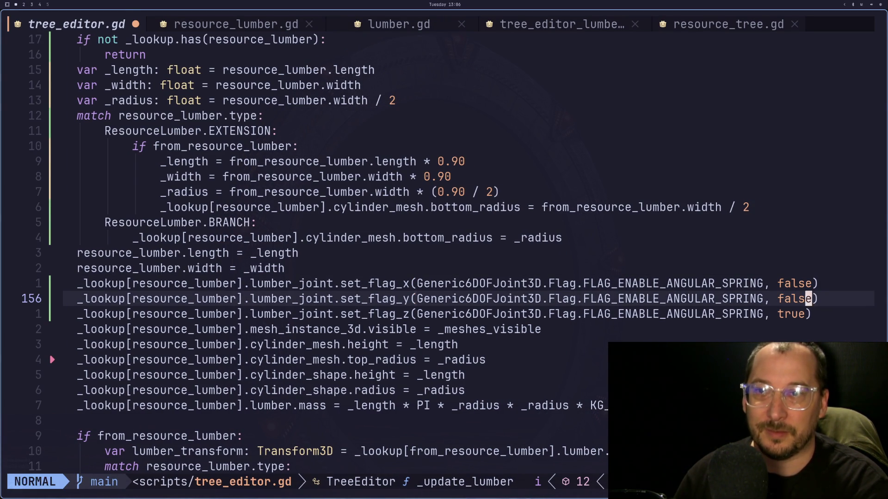
pyautogui.press('Escape')
pyautogui.press('j')
pyautogui.press('i')
pyautogui.press('Escape')
pyautogui.press('super+2')
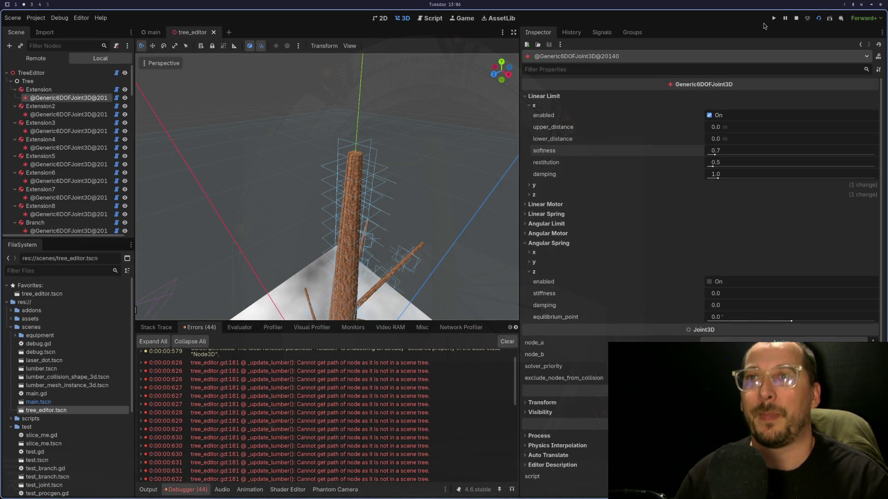
# Rerun the tree scene with F5 and inspect a joint's spring settings in the Remote scene tree.
pyautogui.press('F5')
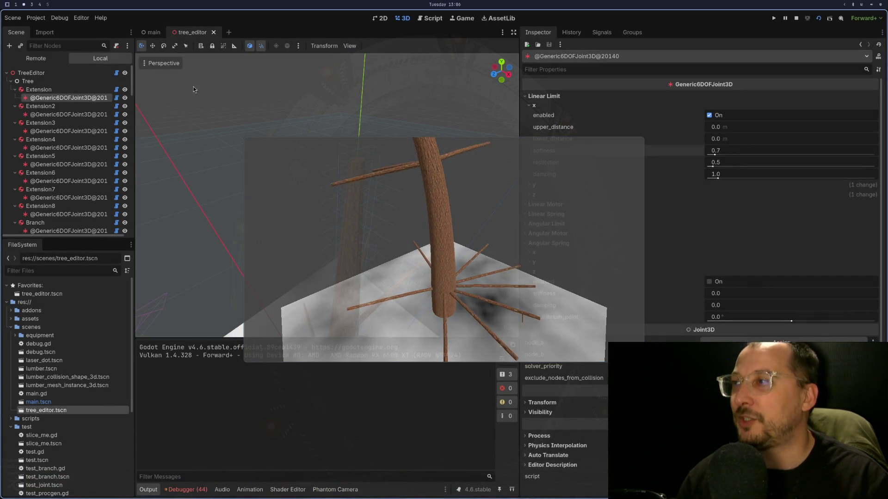
pyautogui.click(55, 59)
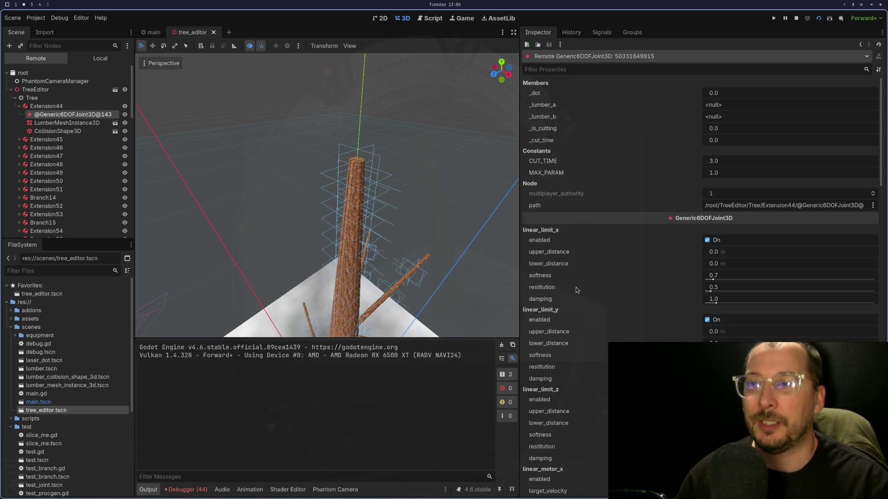
pyautogui.scroll(-20, 577, 289)
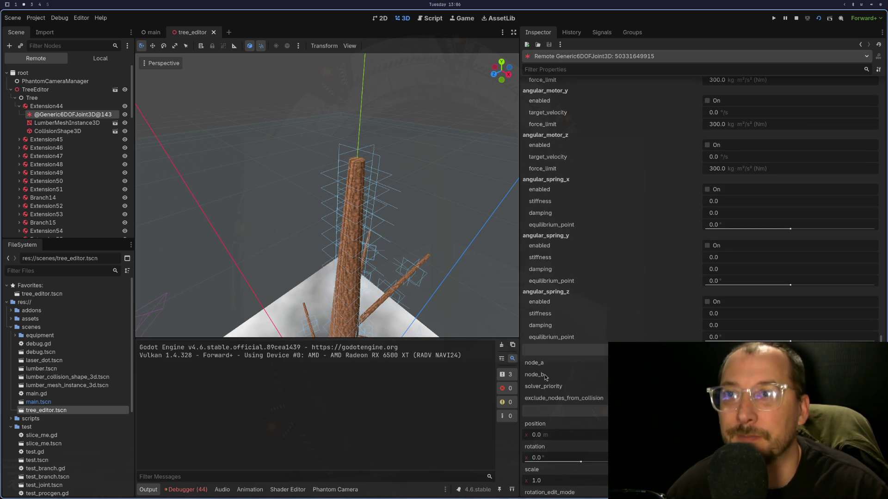